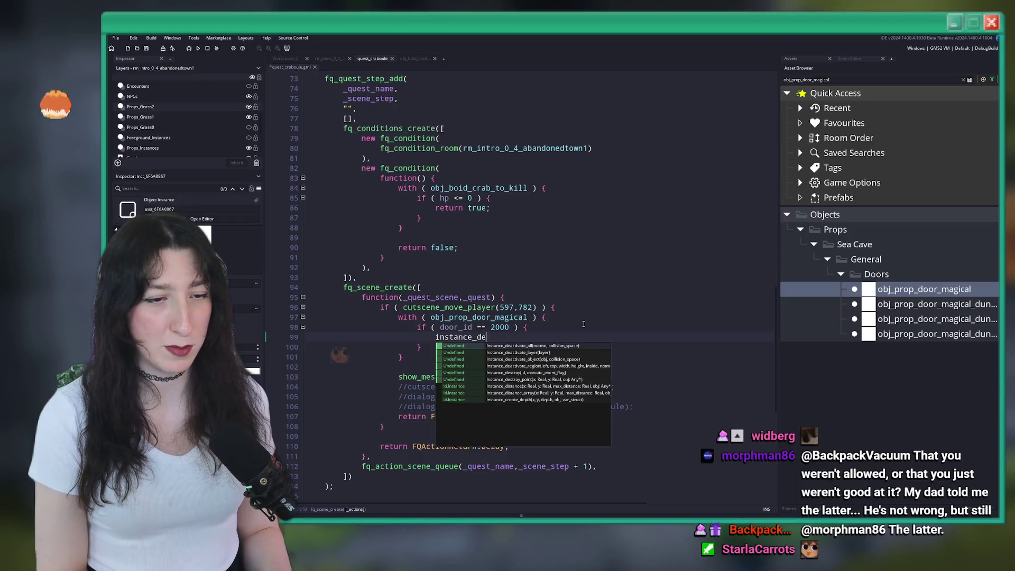
Step: Review the door_id 2000 block and build and run the game with F5 to its title screen
scroll(576, 328, "down", 4)
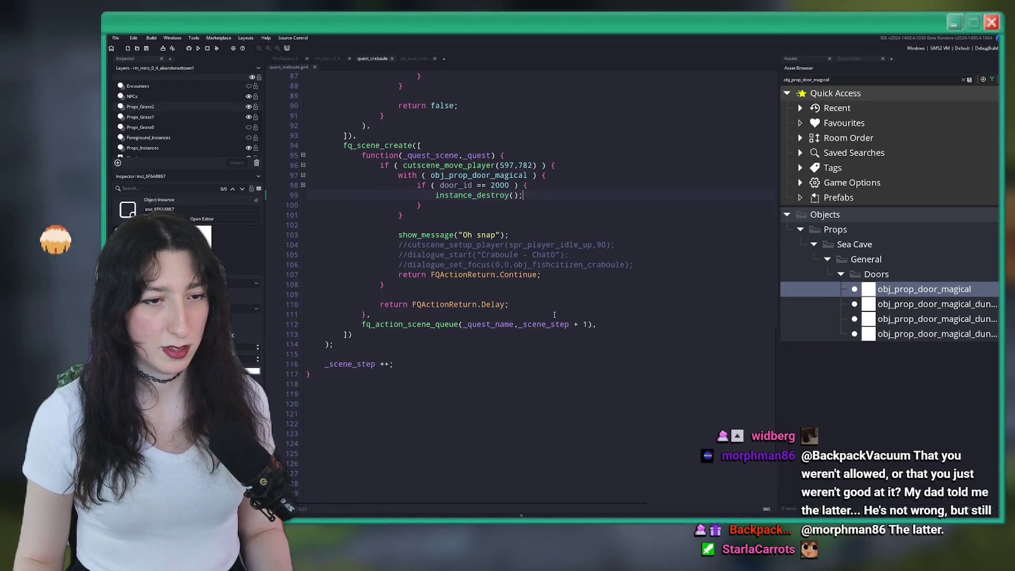
scroll(476, 201, "up", 8)
key("F5")
scroll(494, 218, "up", 20)
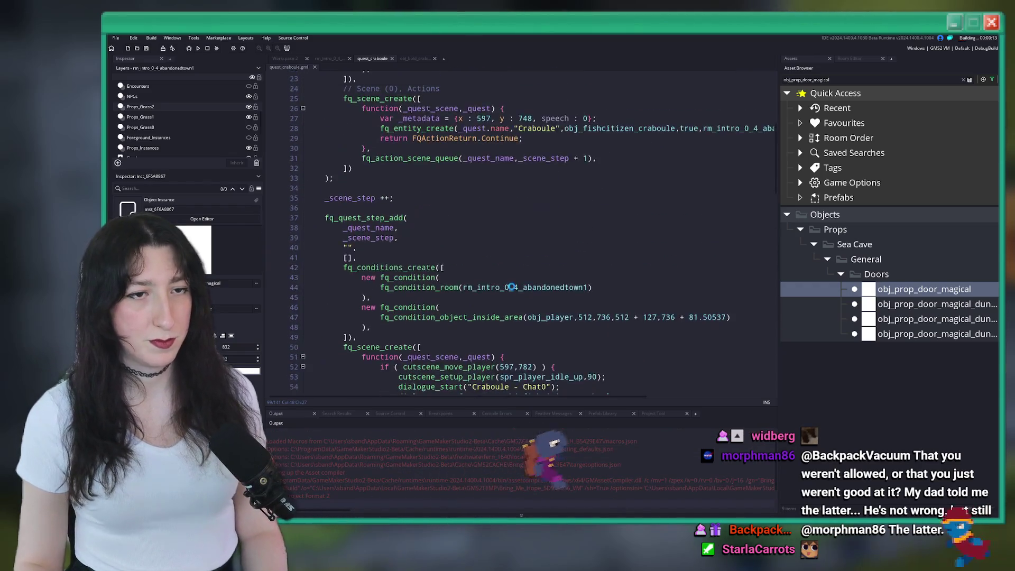
scroll(497, 287, "up", 1)
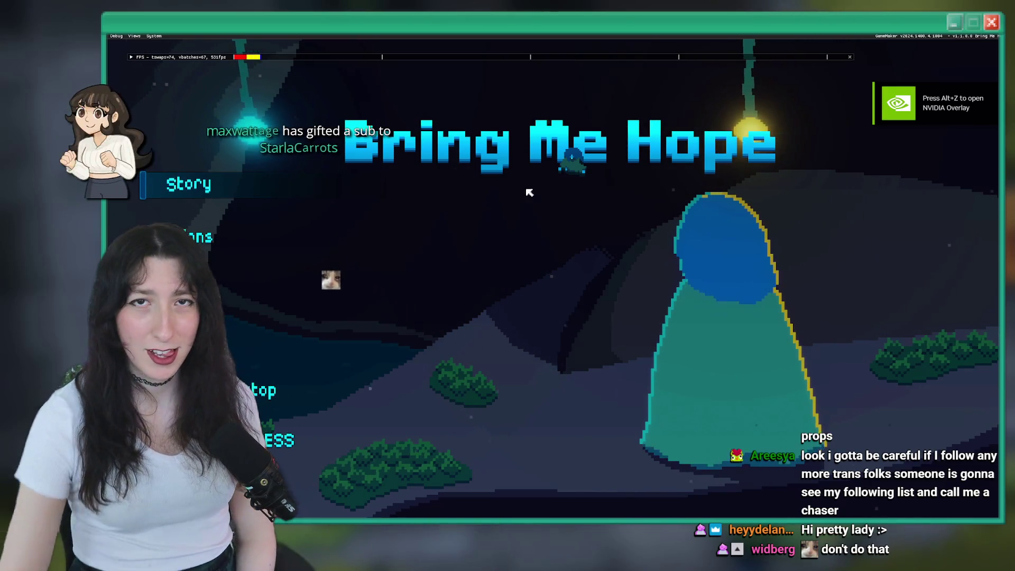
Step: Start Story, then run room_goto rm_intro_0_4_abandonedtown1 from the debug console
left_click(186, 181)
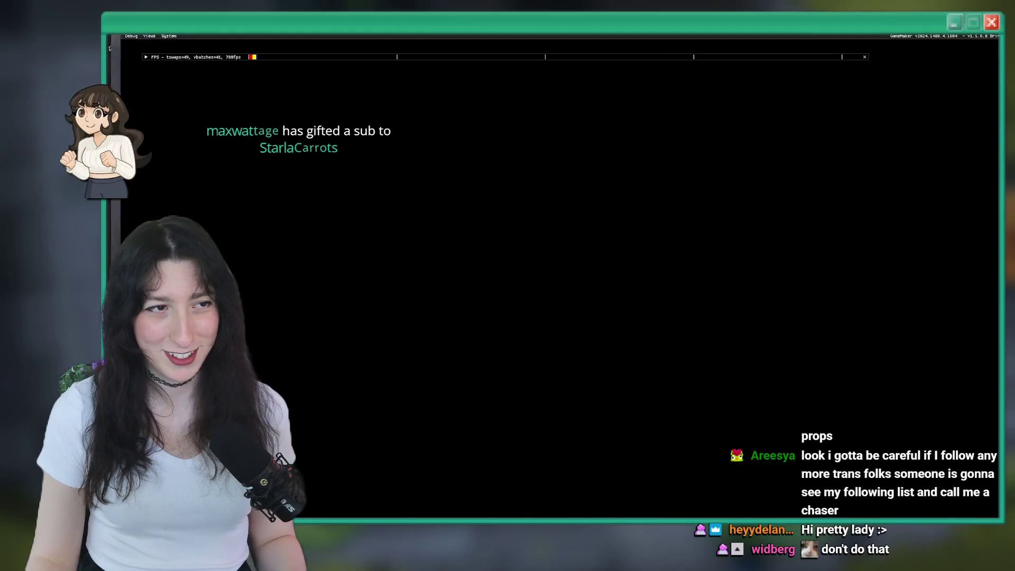
key("grave")
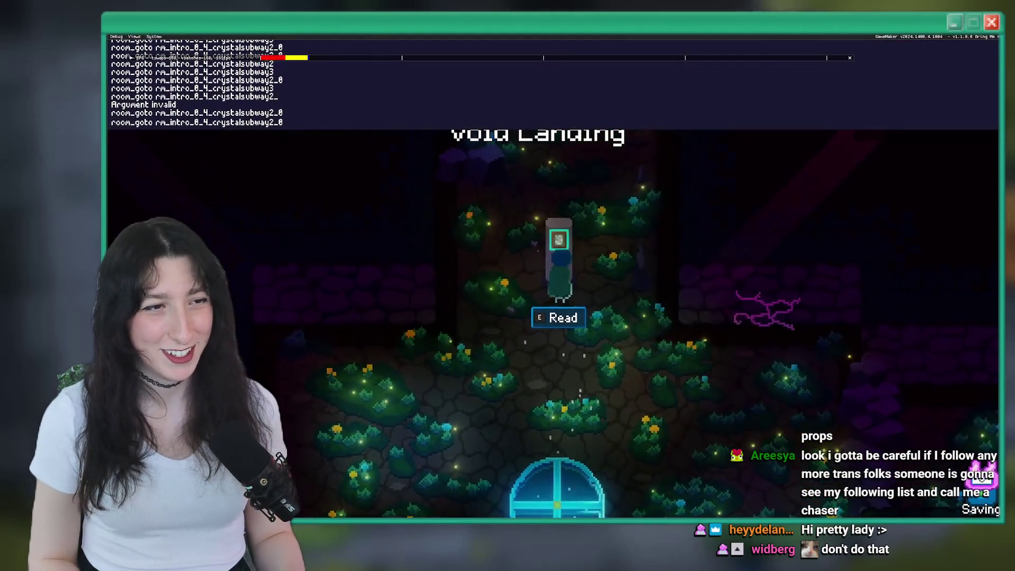
key("BackSpace")
key("BackSpace")
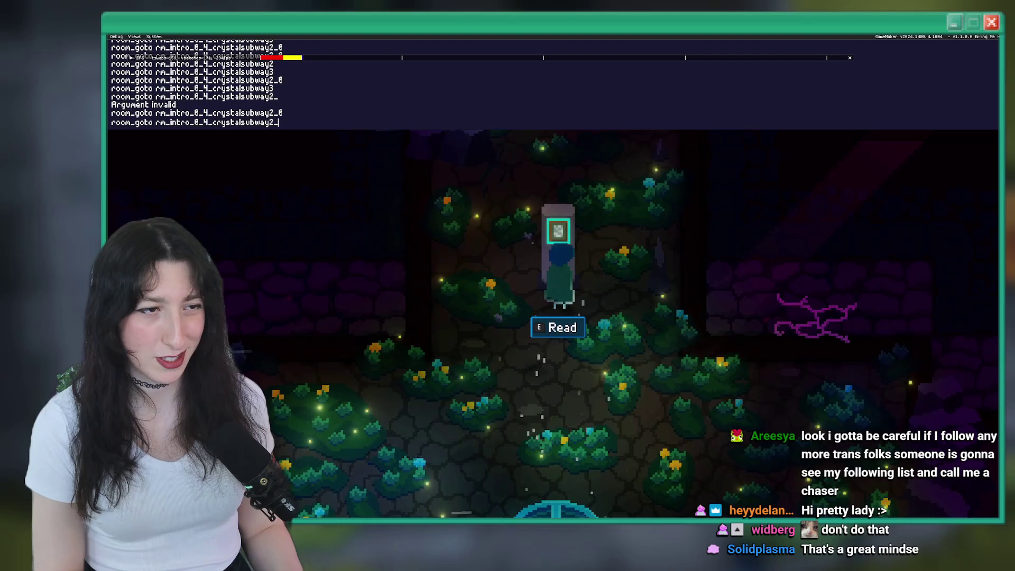
key("BackSpace")
key("BackSpace")
key("BackSpace")
type("aboa")
key("BackSpace")
key("BackSpace")
type("andonedtown1")
key("Return")
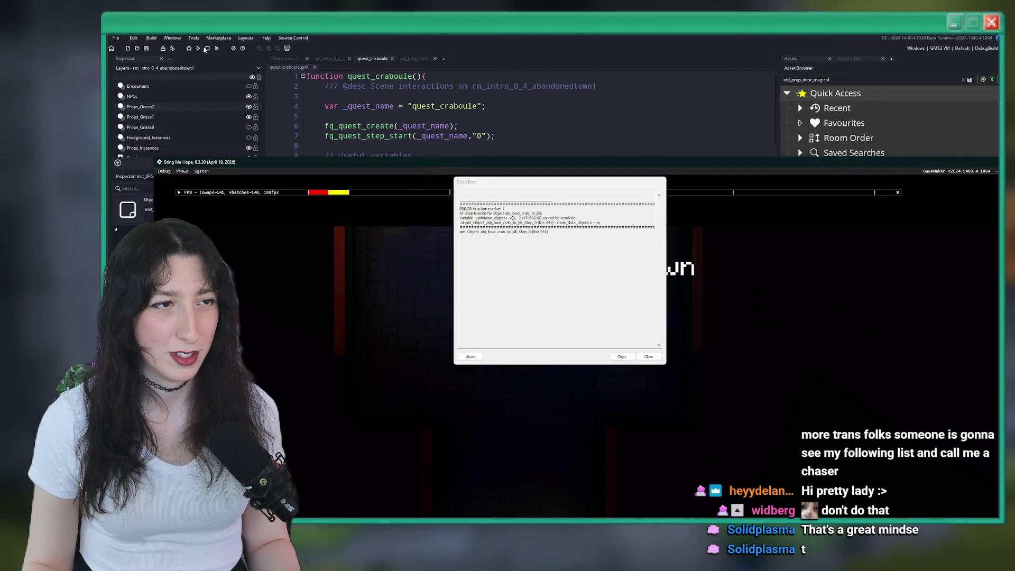
Step: Close the crashed game and scroll the quest_craboule code down to line 30
left_click(207, 48)
scroll(505, 253, "down", 3)
scroll(401, 492, "down", 1)
left_click(373, 280)
scroll(492, 263, "down", 2)
scroll(492, 263, "up", 3)
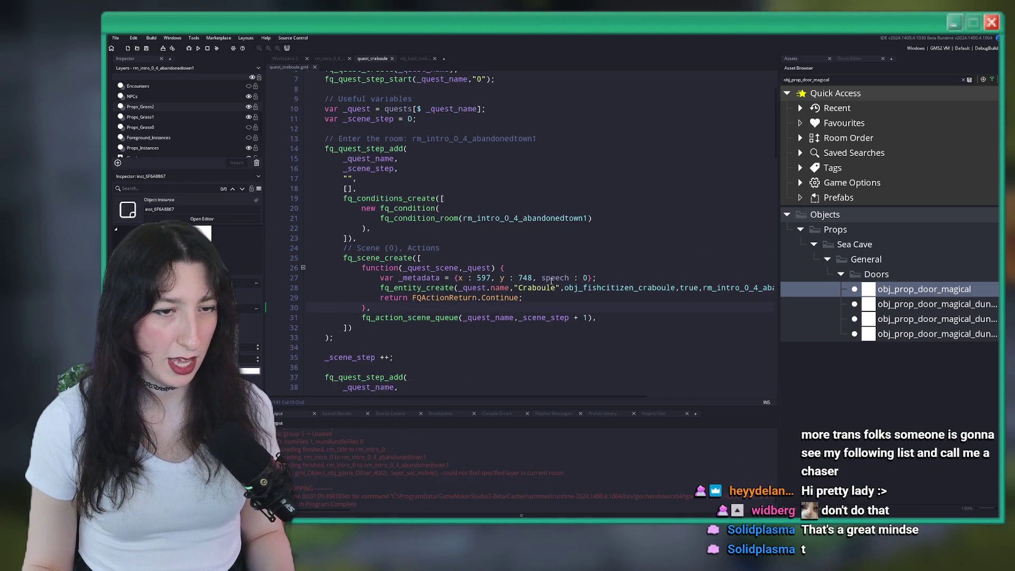
Step: Select and review lines 22–27 of quest_craboule, placing the caret in the 748 y value
left_click_drag(760, 288, 307, 289)
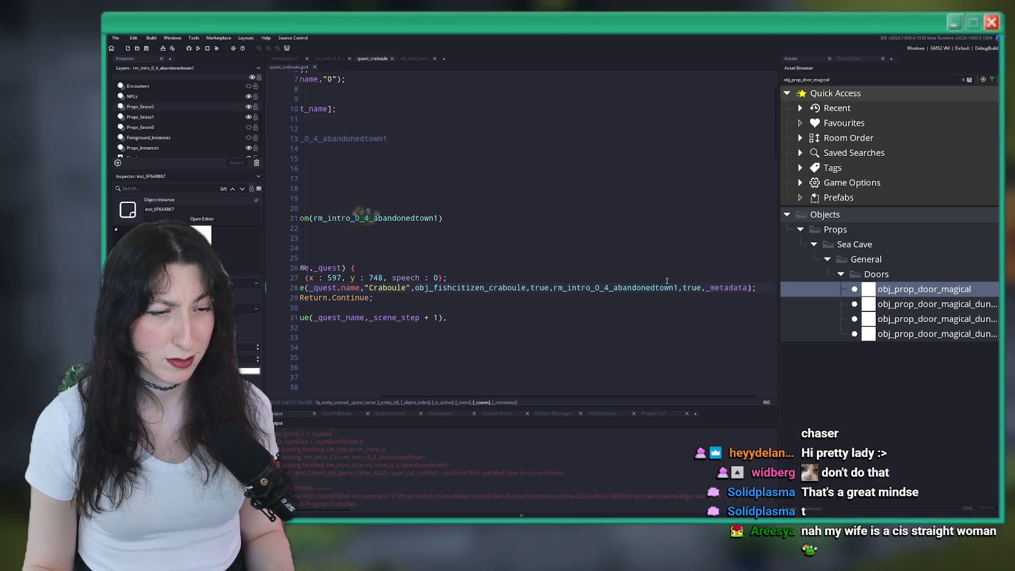
left_click(306, 228, "shift")
left_click(311, 250)
scroll(685, 242, "down", 5)
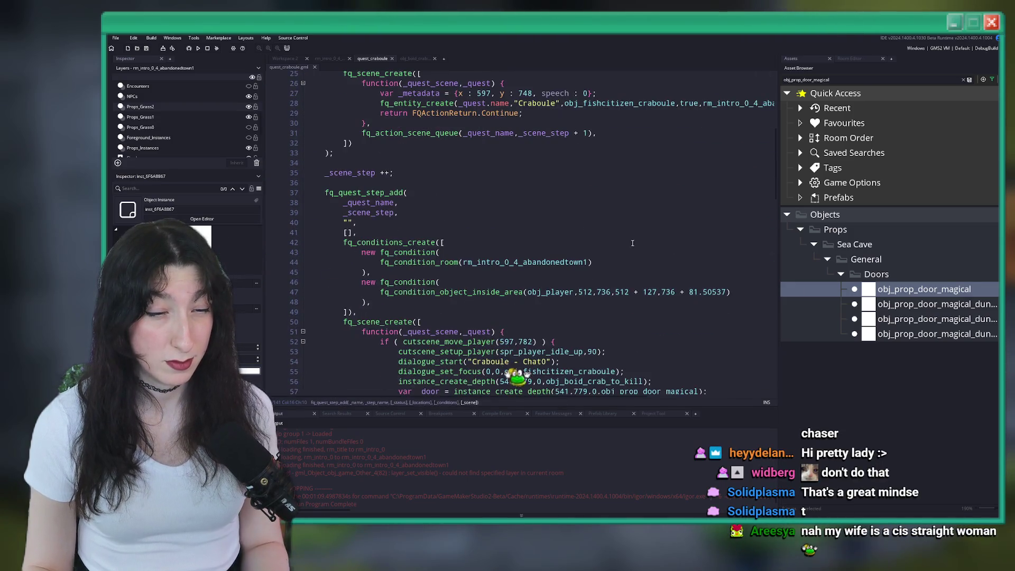
scroll(593, 230, "up", 1)
left_click(526, 165)
scroll(526, 168, "up", 1)
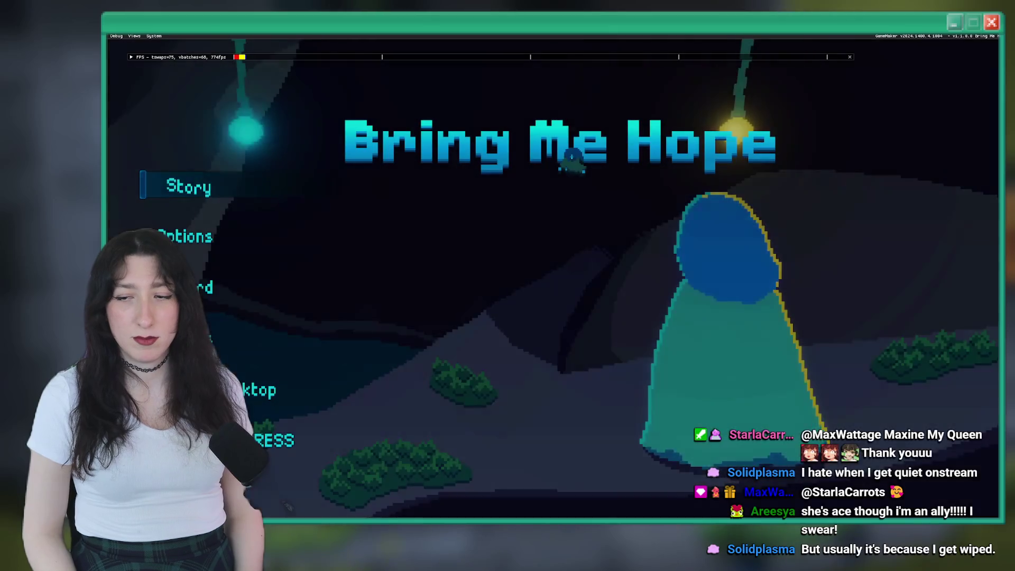
Step: Check the audio options, start Story, and walk the character across the field
key("Down")
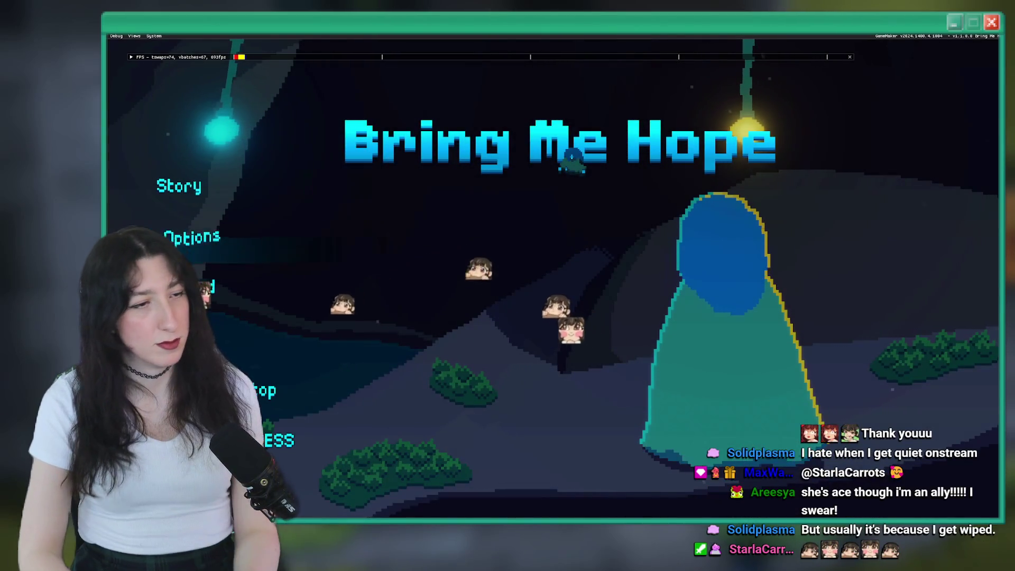
key("Return")
key("Down")
key("Return")
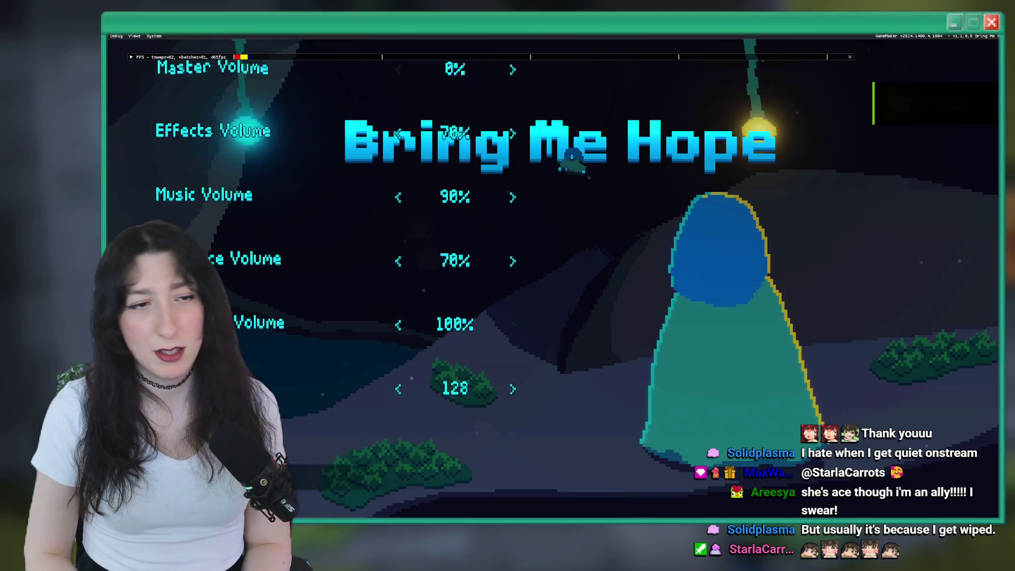
key("Escape")
key("Escape")
key("Return")
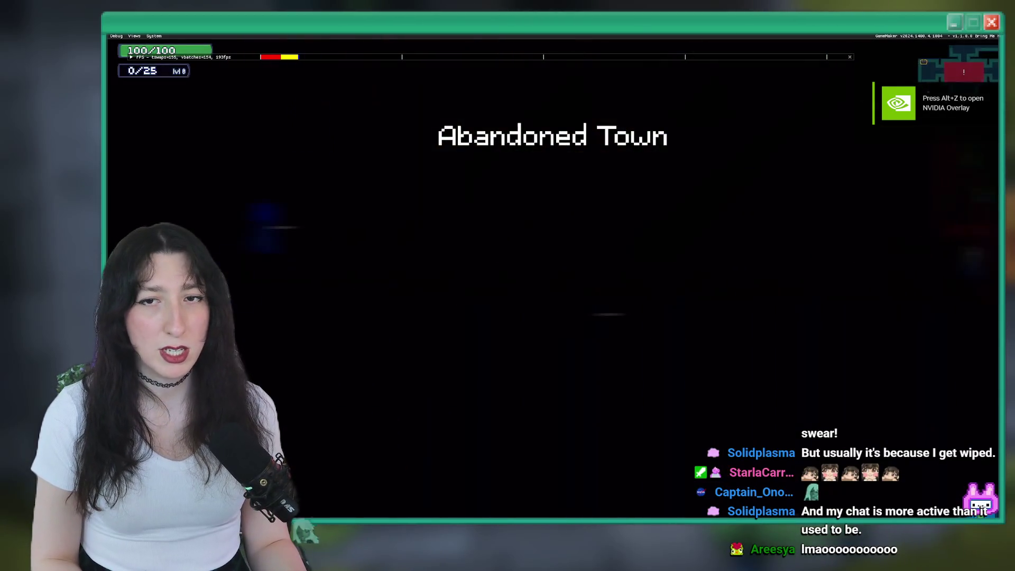
key("a")
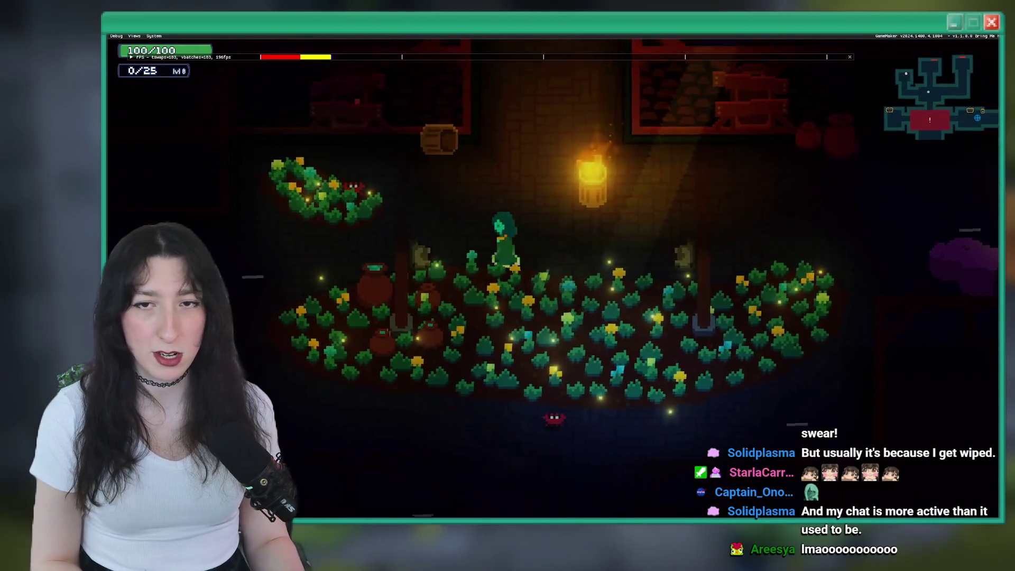
key("a")
key("d")
Step: Set Allow Skipping Cutscenes to Disabled, walk north into the crab room, and abort the code error
key("Escape")
key("Down")
key("Left")
key("Down")
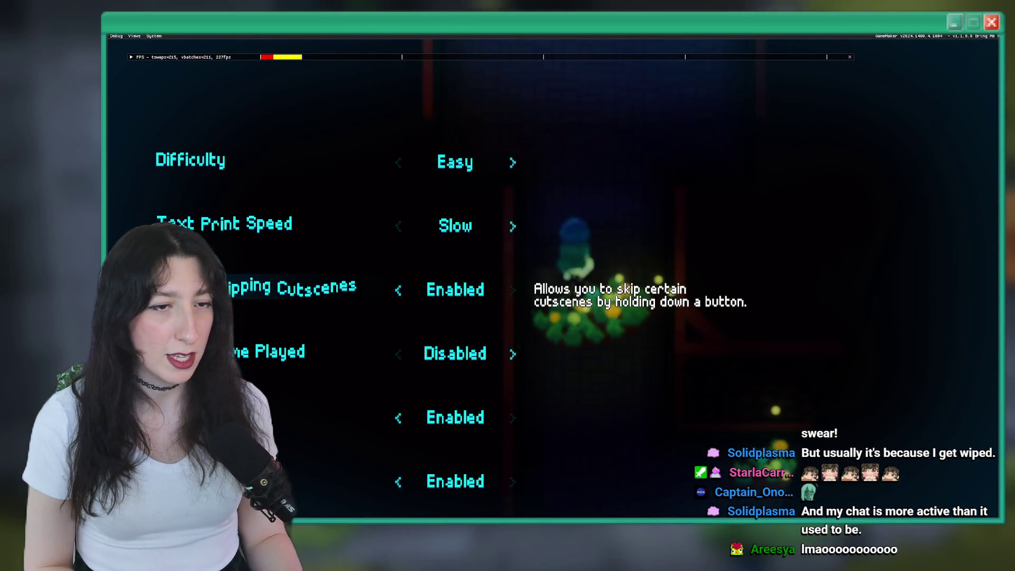
key("Up")
key("Right")
key("Down")
key("Down")
key("Down")
key("Up")
key("Up")
key("Up")
key("Left")
key("Up")
key("Up")
key("Down")
key("Down")
key("Down")
key("Down")
key("Escape")
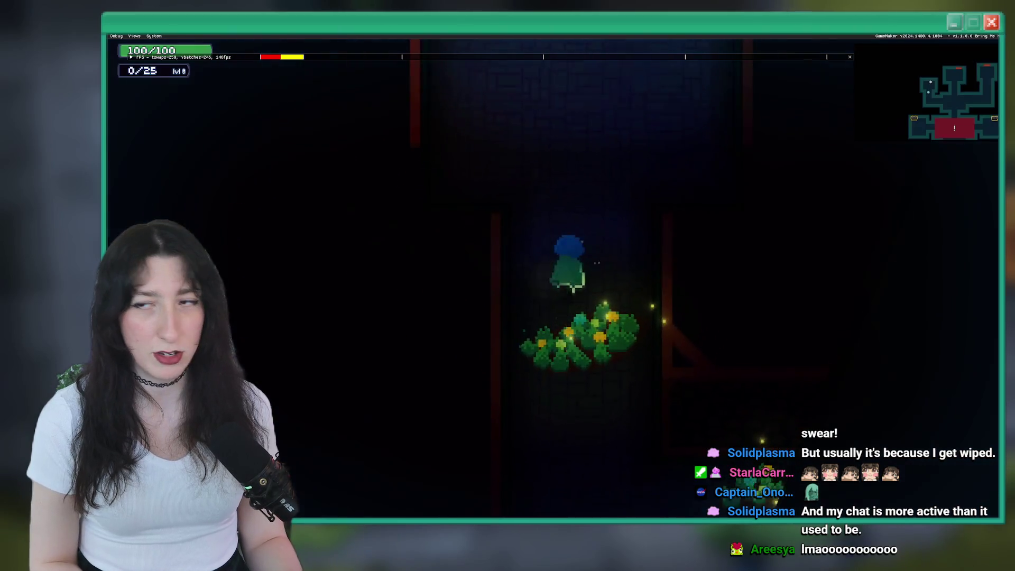
key("Up")
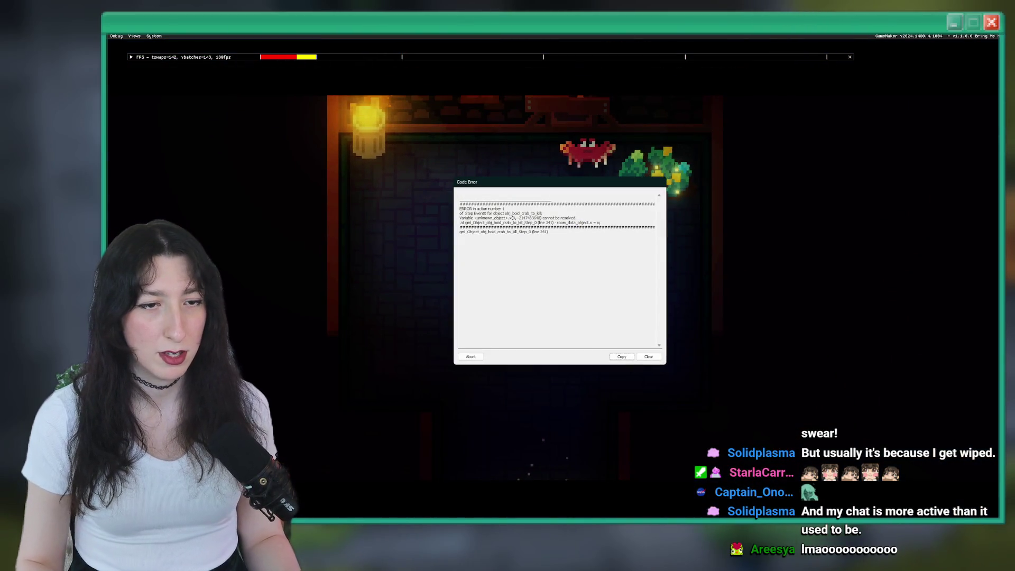
left_click(466, 357)
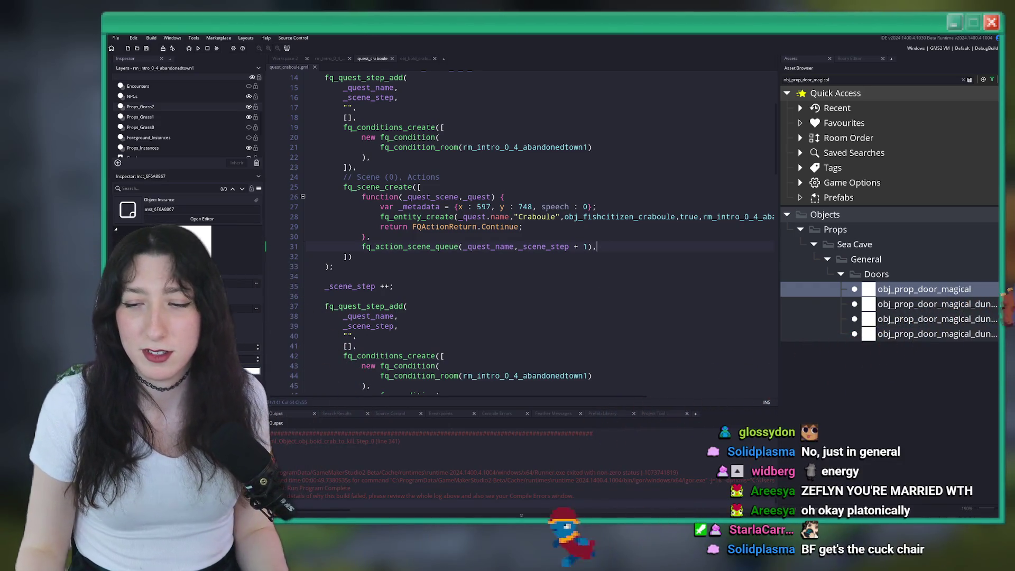
Step: Place the caret on line 22 of the quest_craboule script
left_click(669, 155)
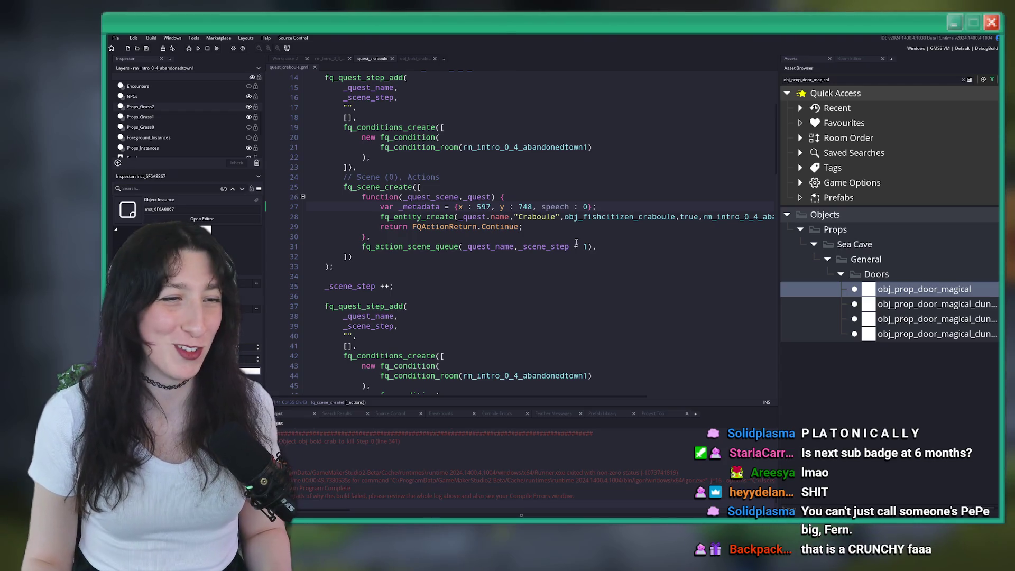
Step: Inspect the obj_fishcitizen_craboule reference and collapse all docks with F12
left_click(593, 217)
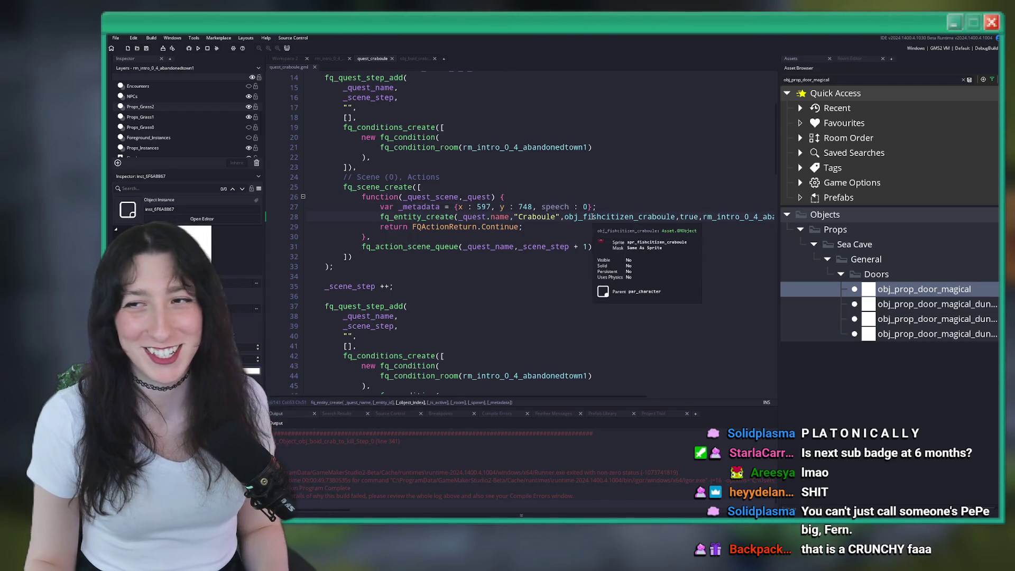
left_click(578, 223)
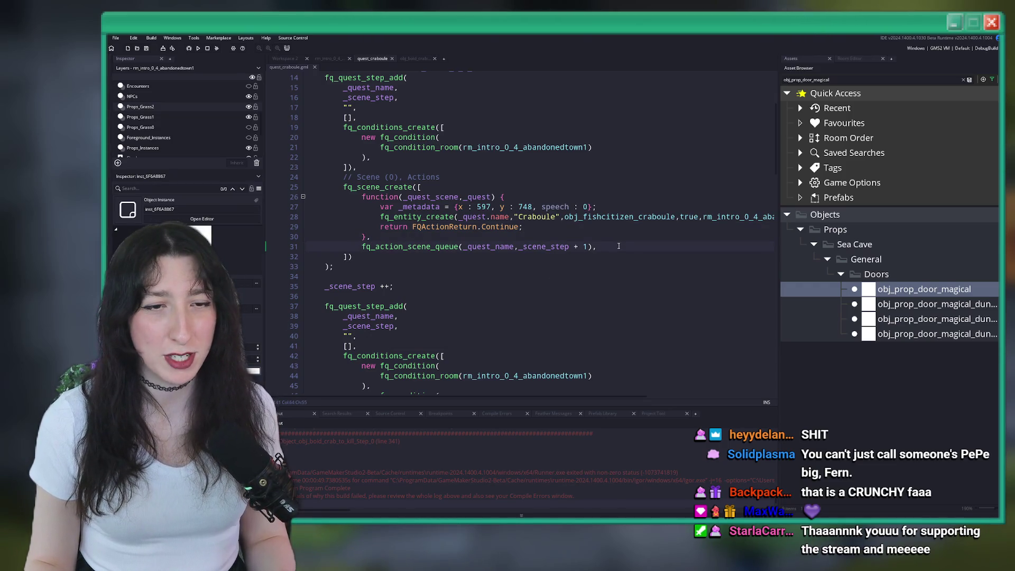
key("F12")
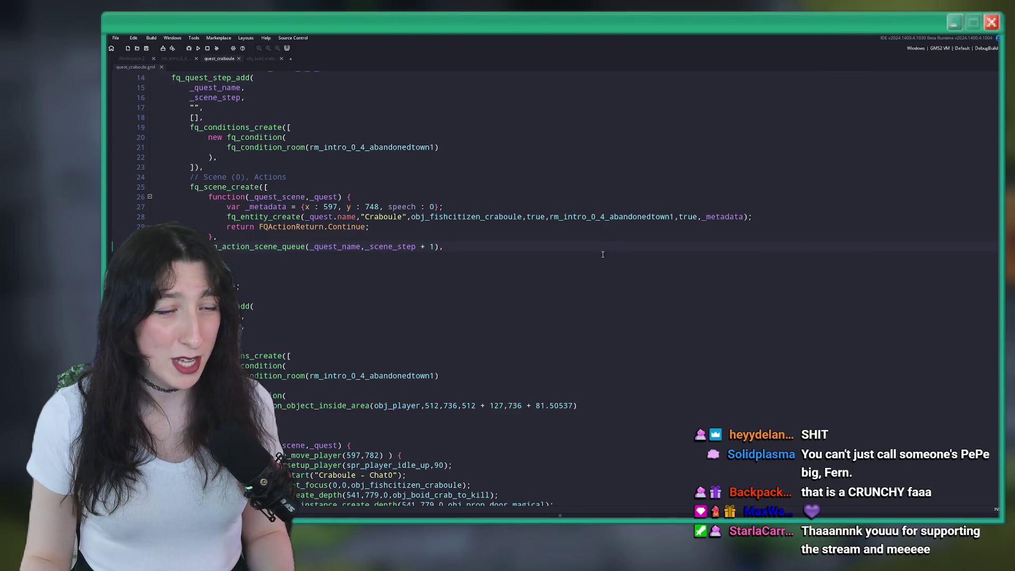
Step: Show the output log and open obj_boat_crab_to_kill via asset search 'old_cra'
left_click(560, 516)
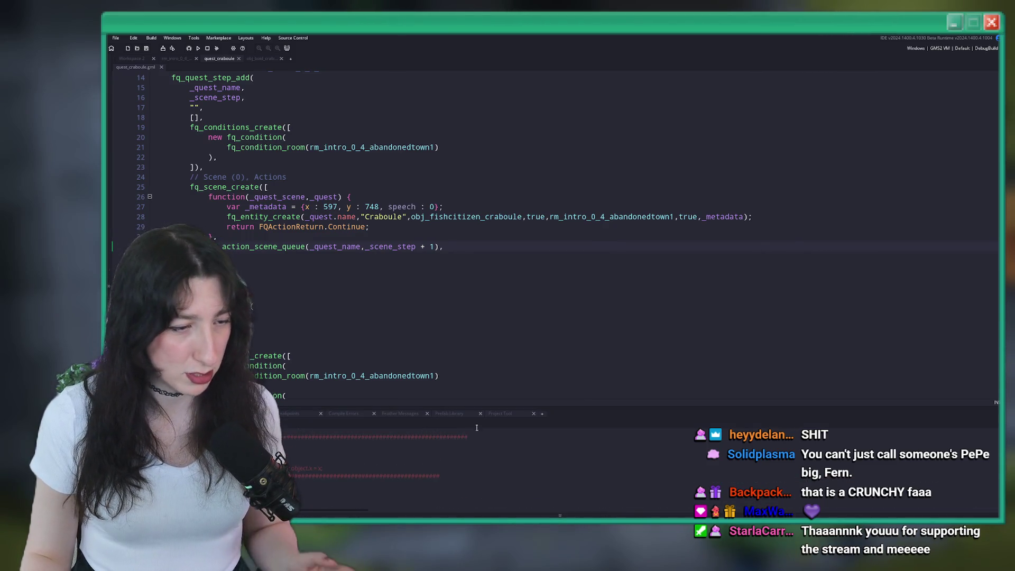
key("ctrl+t")
type("obj_bold_c")
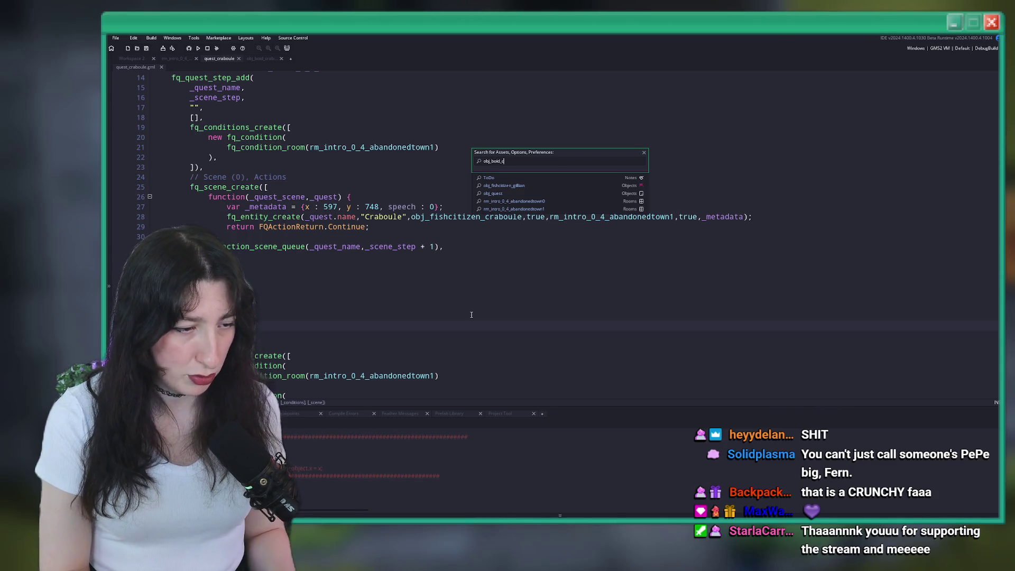
type("ra")
key("Down")
key("Return")
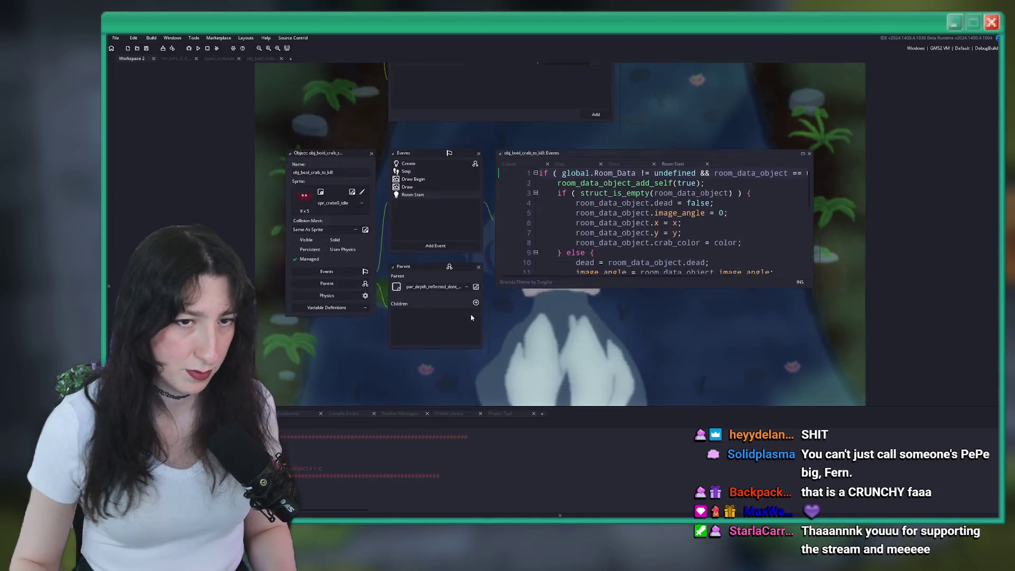
Step: Review the crab object's Create and Room Start event code
left_click(709, 212)
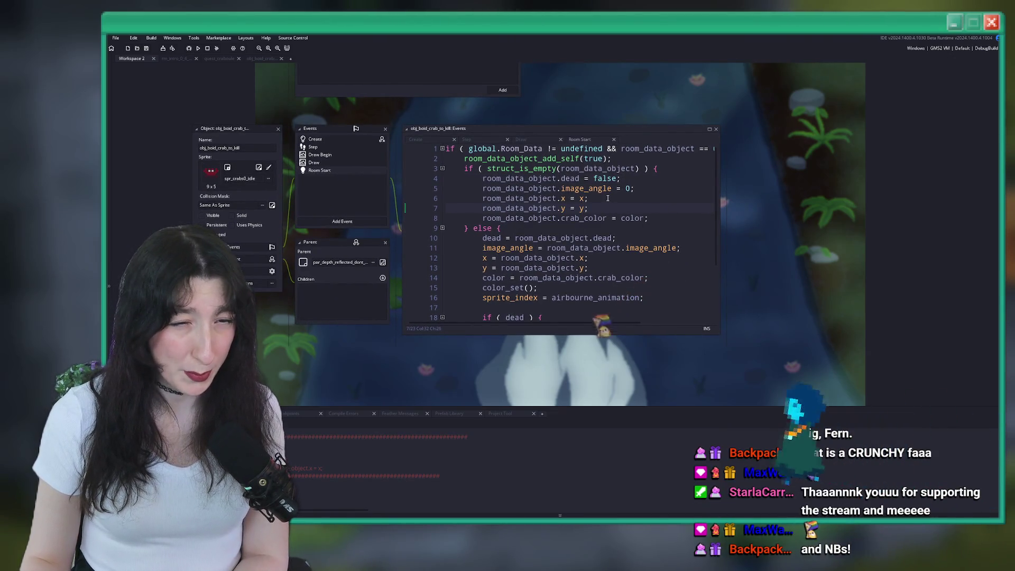
scroll(619, 212, "down", 3)
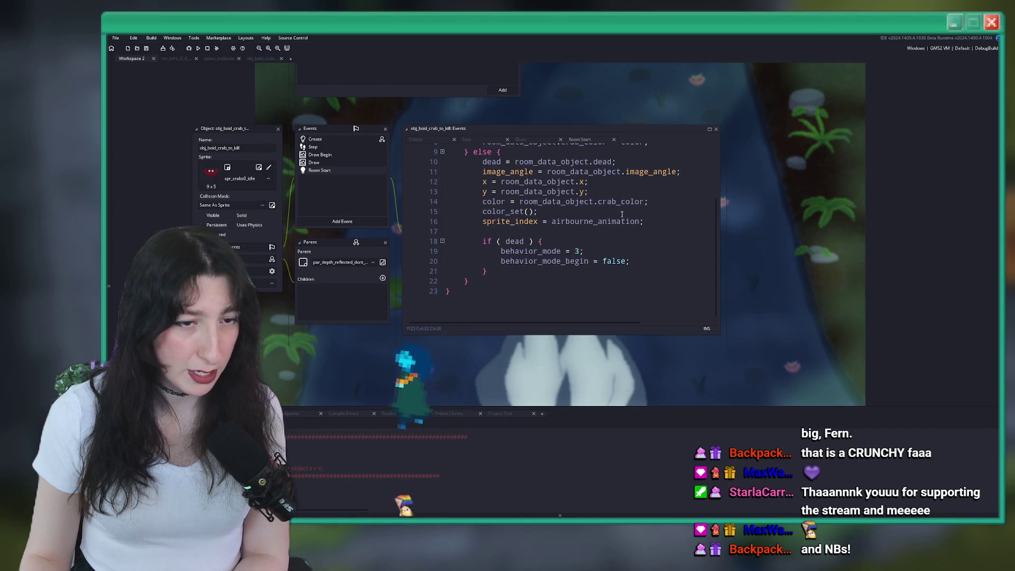
scroll(547, 268, "up", 3)
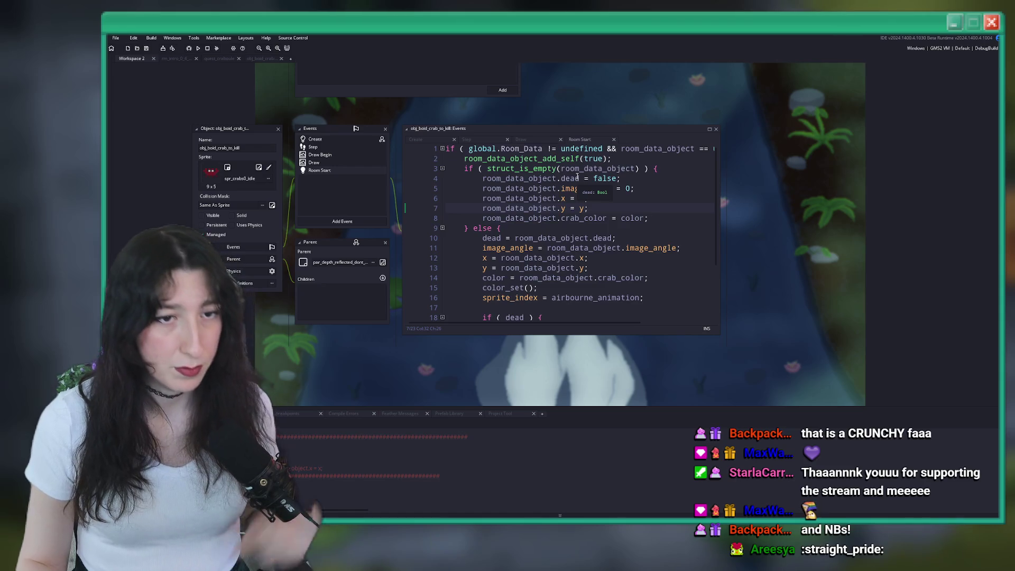
left_click(339, 141)
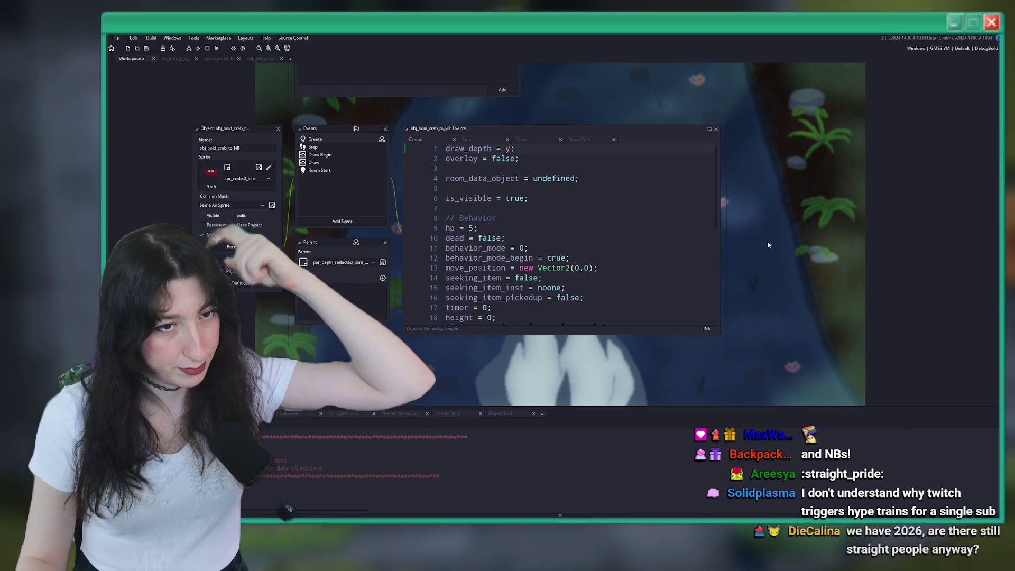
scroll(528, 238, "down", 7)
left_click(344, 172)
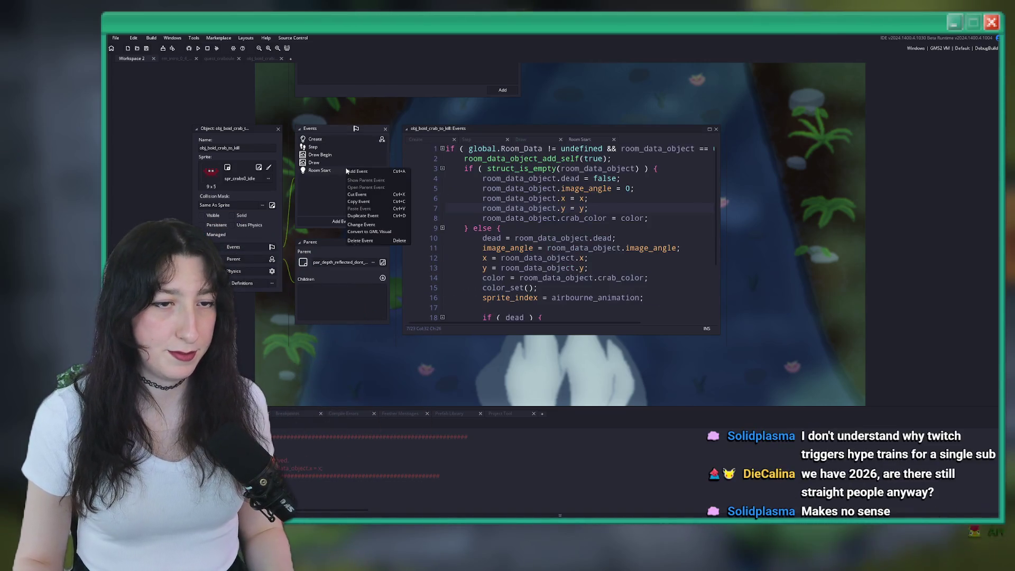
right_click(347, 169)
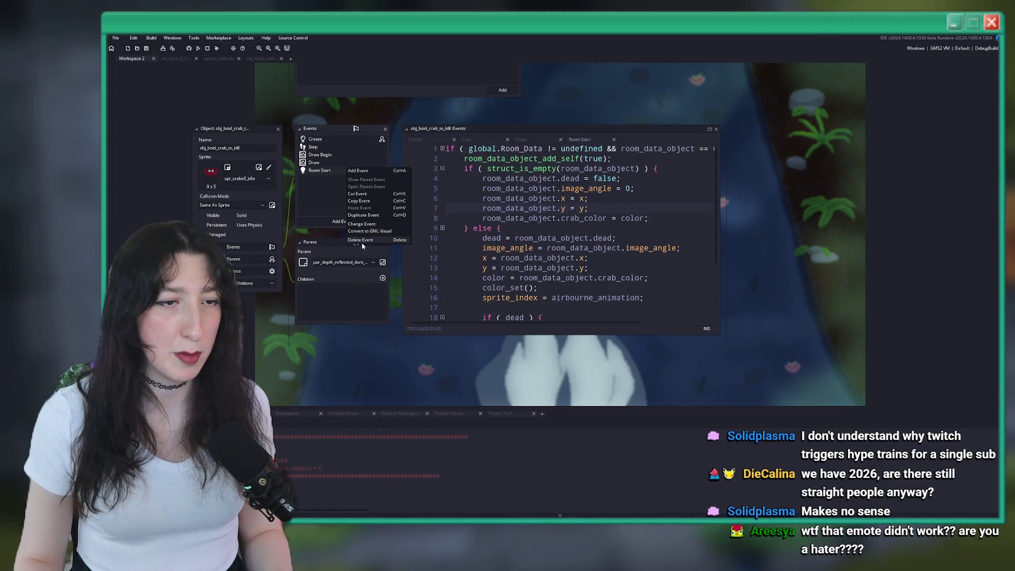
left_click(581, 241)
scroll(529, 228, "down", 1)
scroll(509, 240, "up", 1)
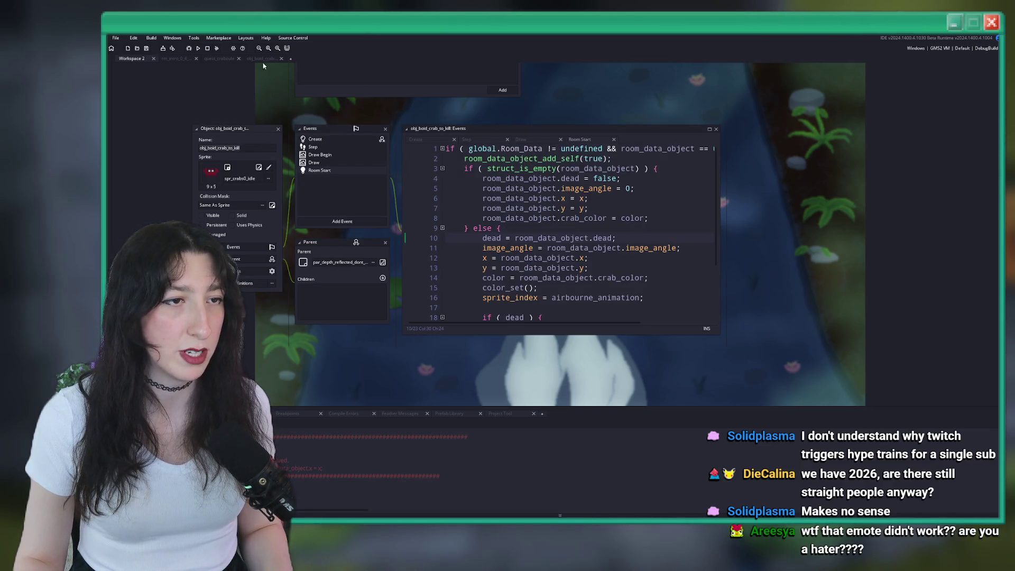
Step: Delete the crab's Room Start event and open its Step code in its own editor
key("ctrl+Tab")
key("ctrl+Tab")
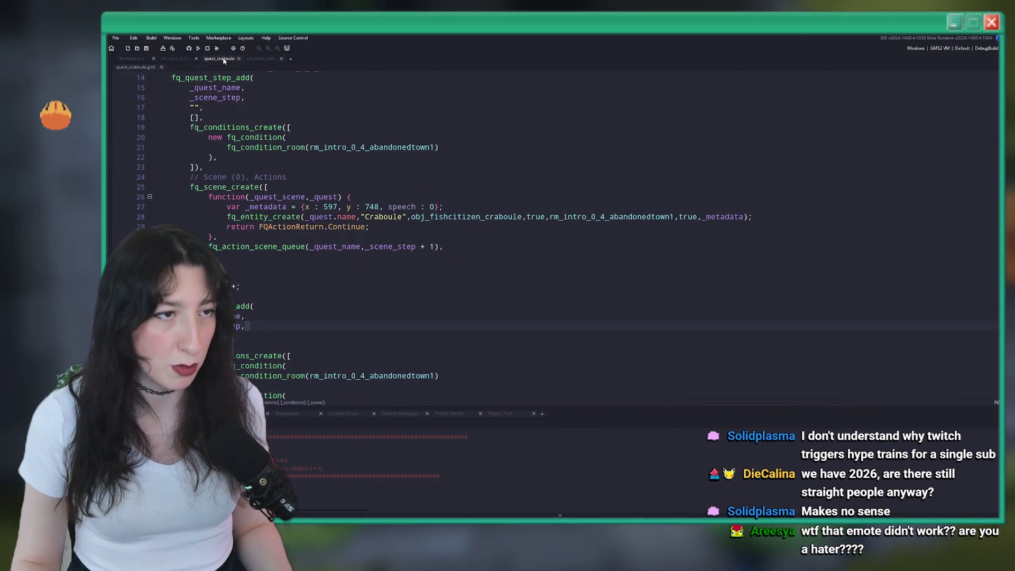
left_click(267, 63)
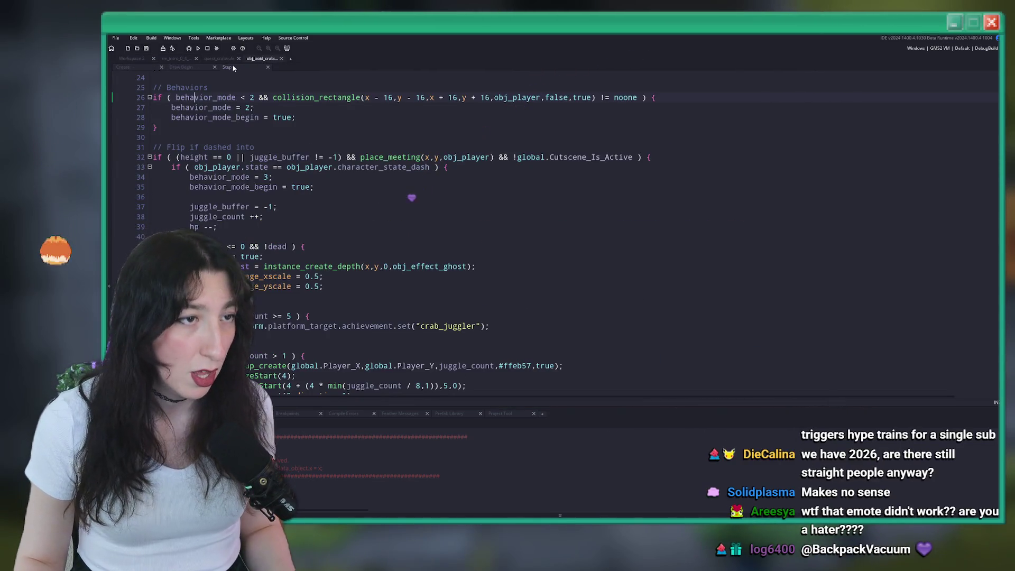
left_click(219, 59)
left_click(141, 58)
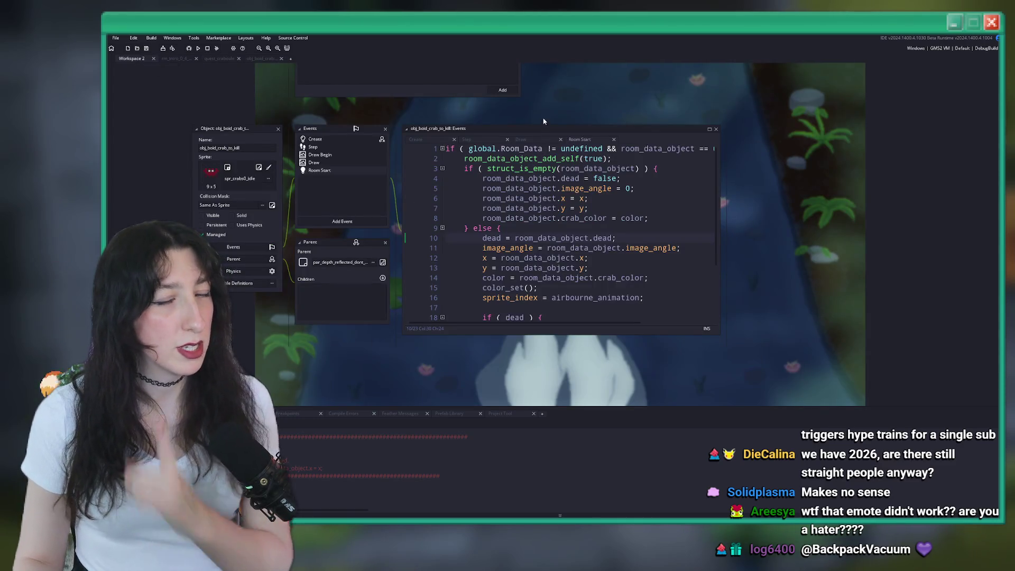
right_click(336, 174)
left_click(351, 244)
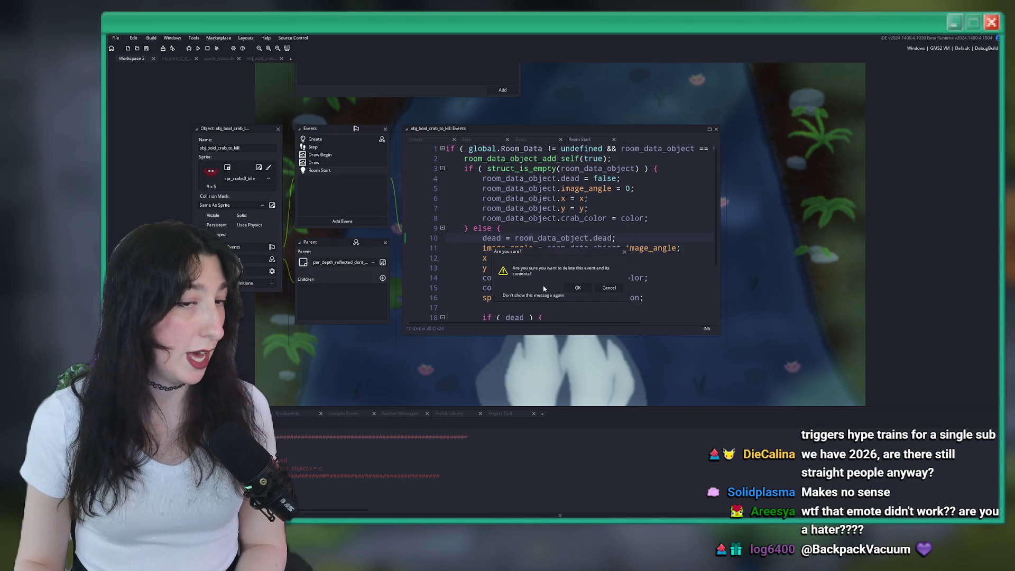
left_click(579, 289)
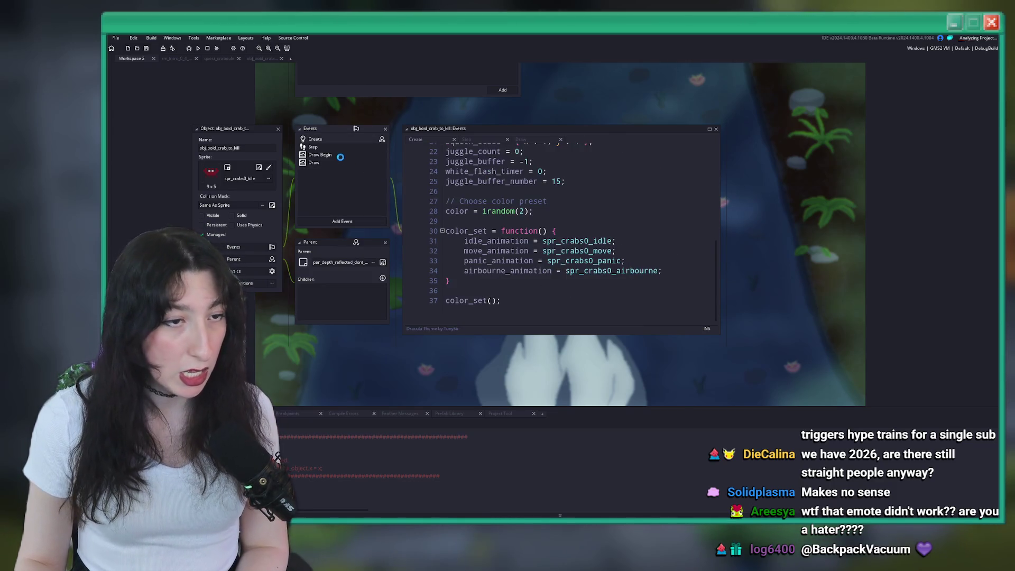
left_click(710, 129)
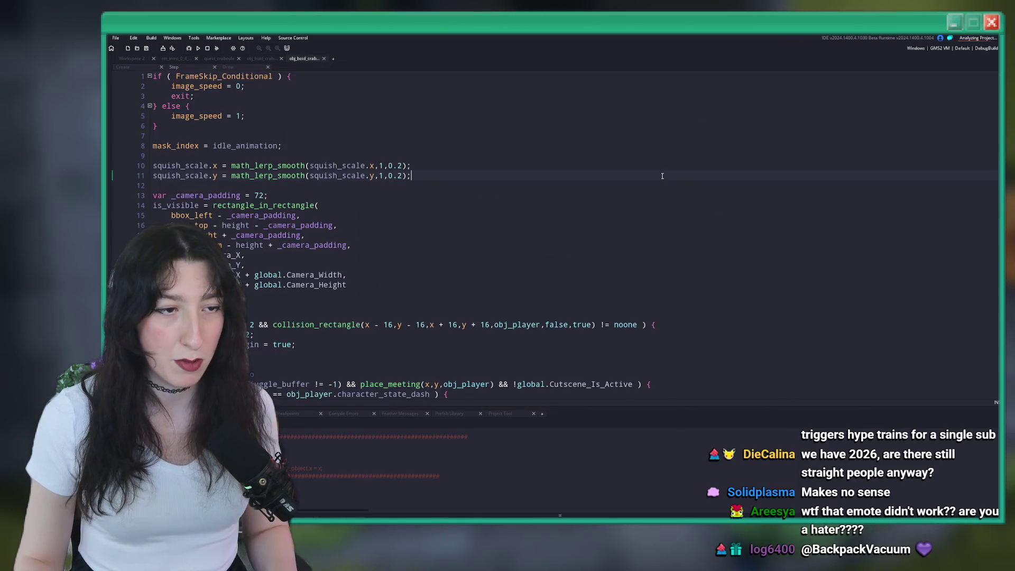
Step: Search the Step code for 'room data' and save it
key("ctrl+f")
type("room data")
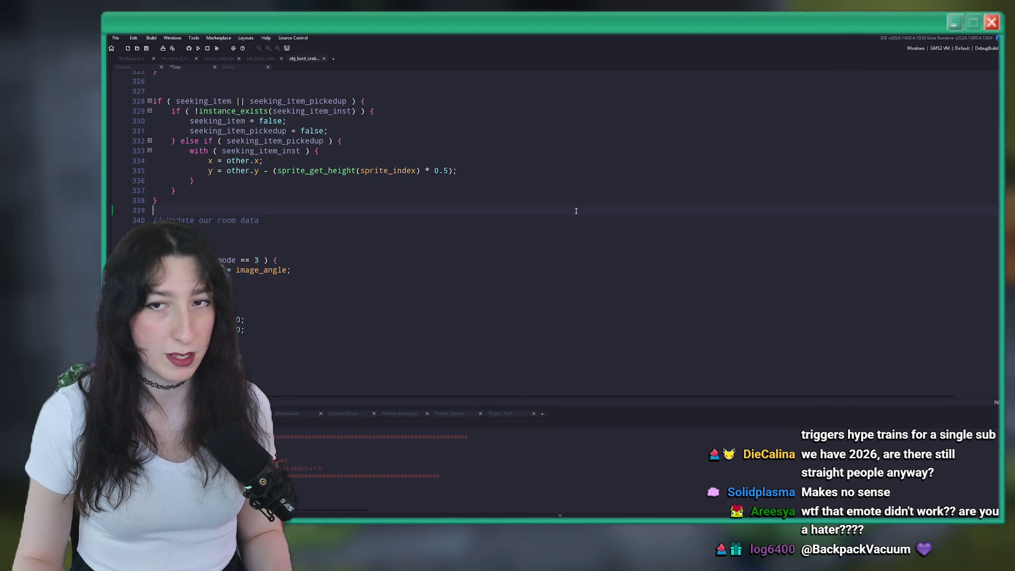
left_click(455, 256)
key("ctrl+s")
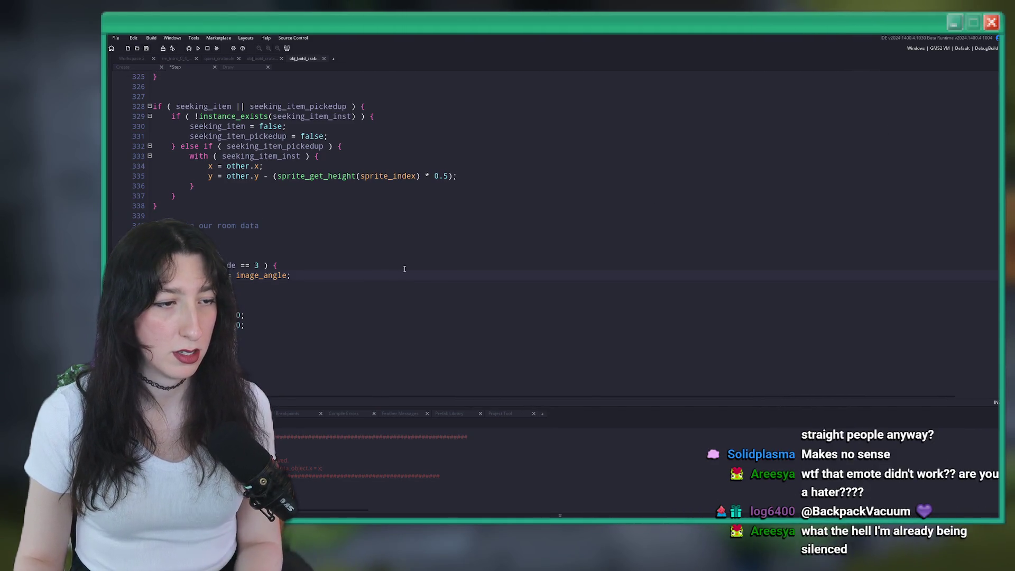
Step: Open the crab's Draw event code and start a build of the game
scroll(388, 271, "up", 15)
scroll(387, 238, "up", 20)
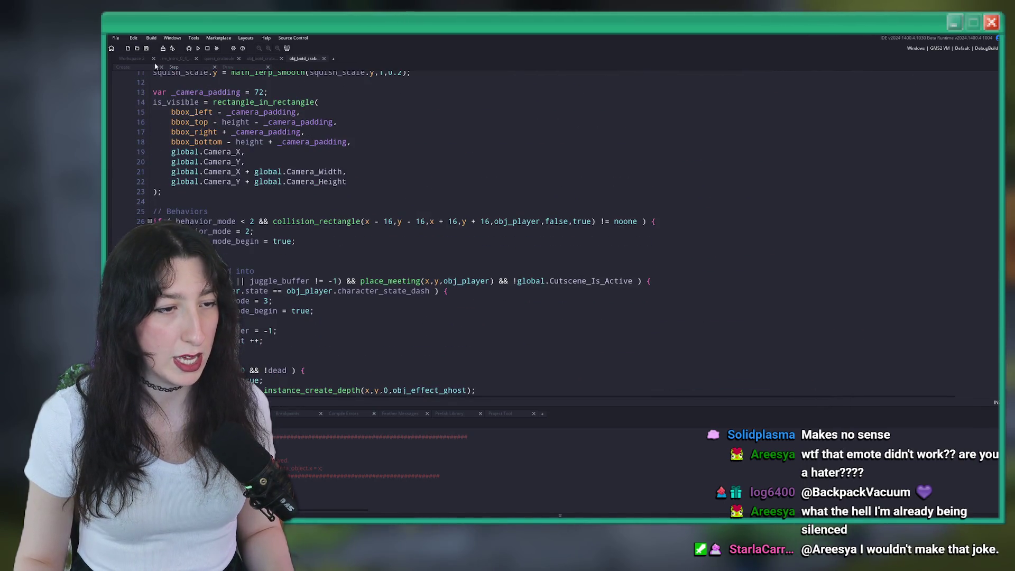
left_click(130, 58)
left_click(303, 168)
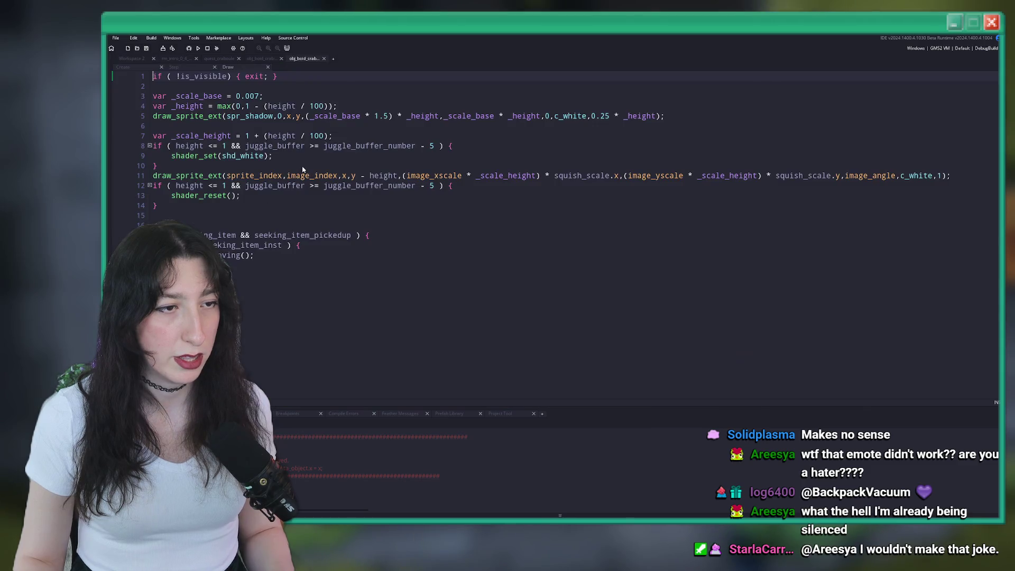
left_click(580, 115)
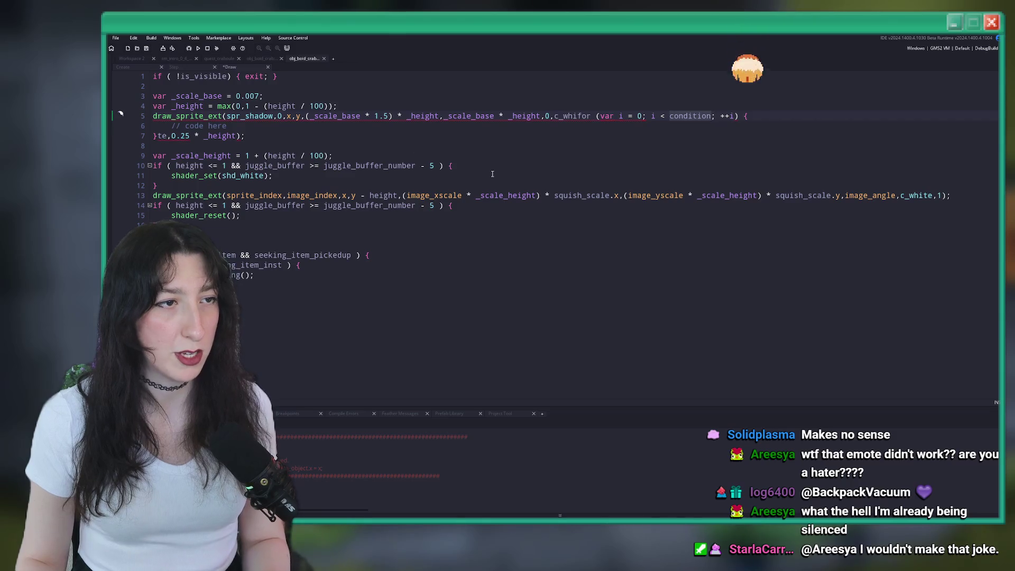
left_click(198, 49)
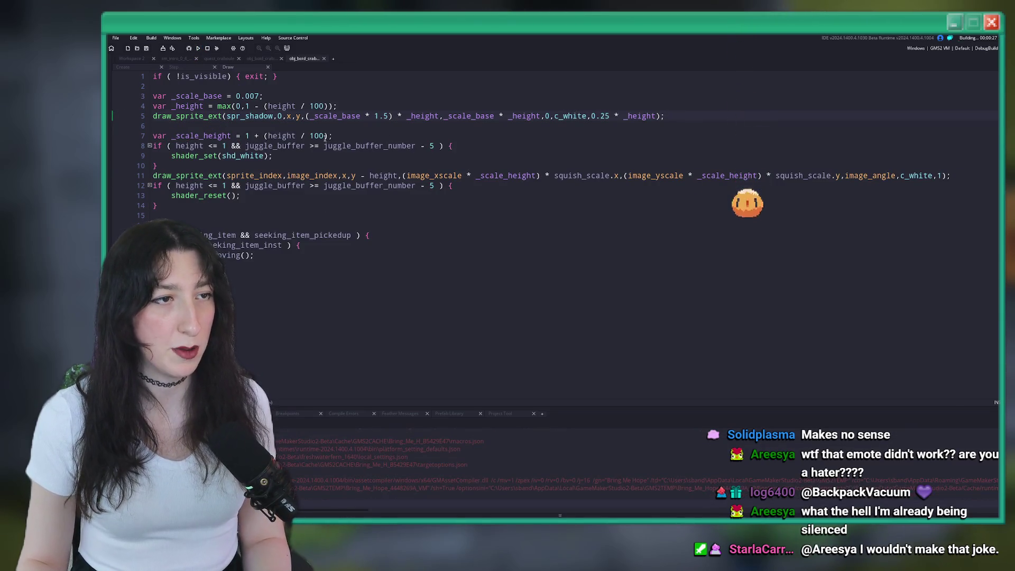
Step: Let the build launch, then start a Story game to reach Void Landing
left_click(369, 157)
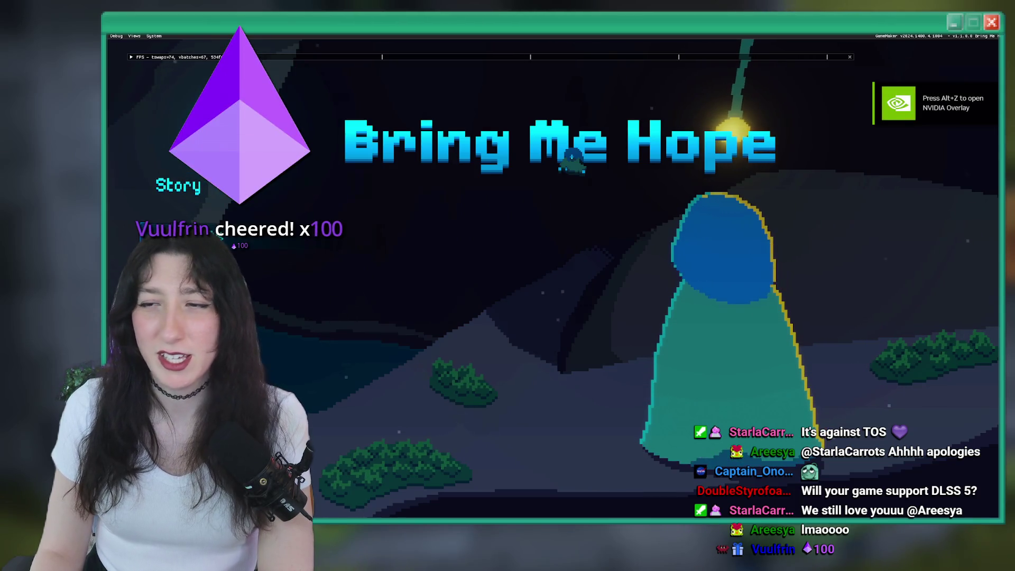
left_click(200, 169)
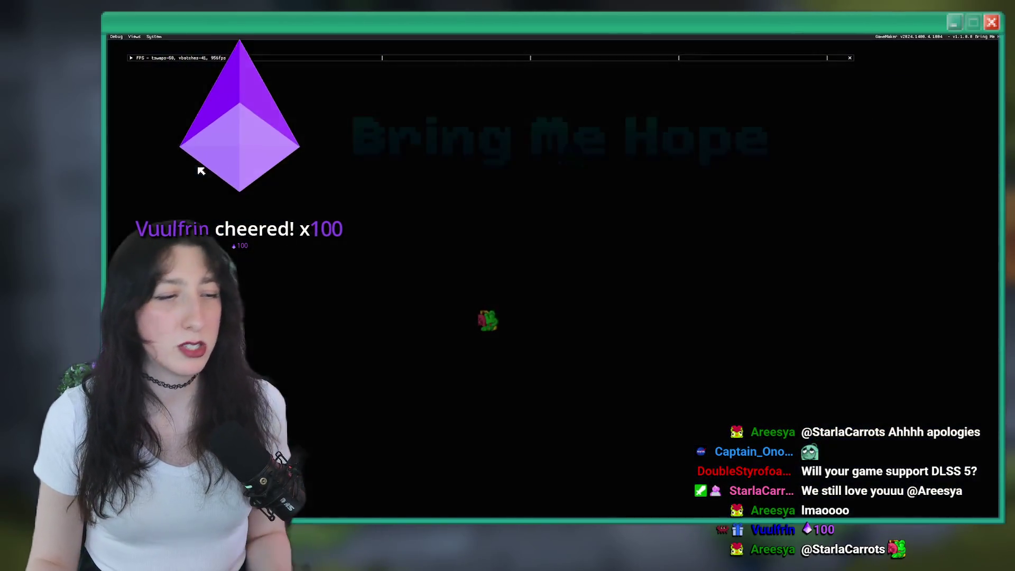
Step: Warp to rm_intro_0_4_abandonedtown1 via the debug console and walk toward the crab
key("w")
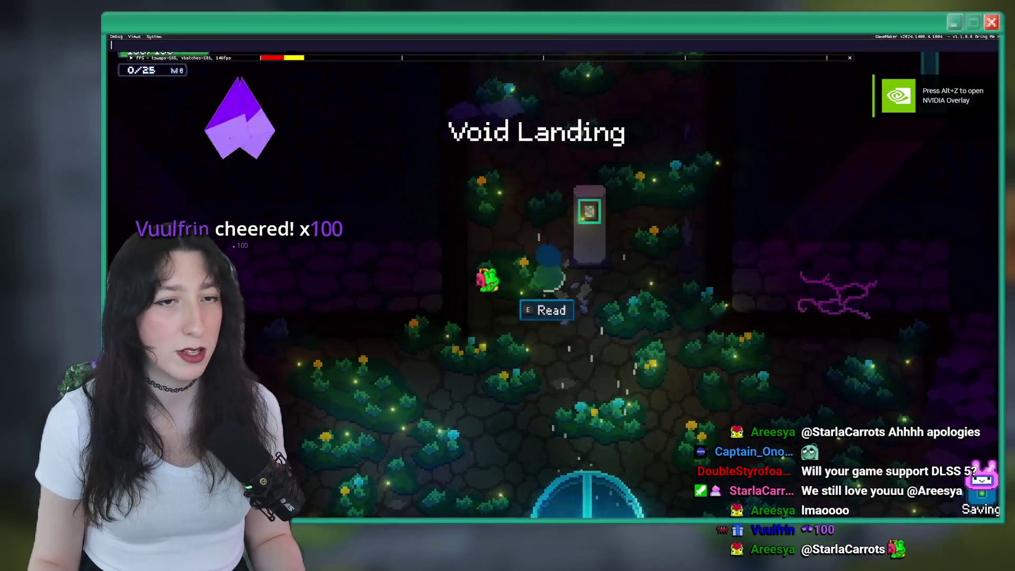
key("grave")
key("grave")
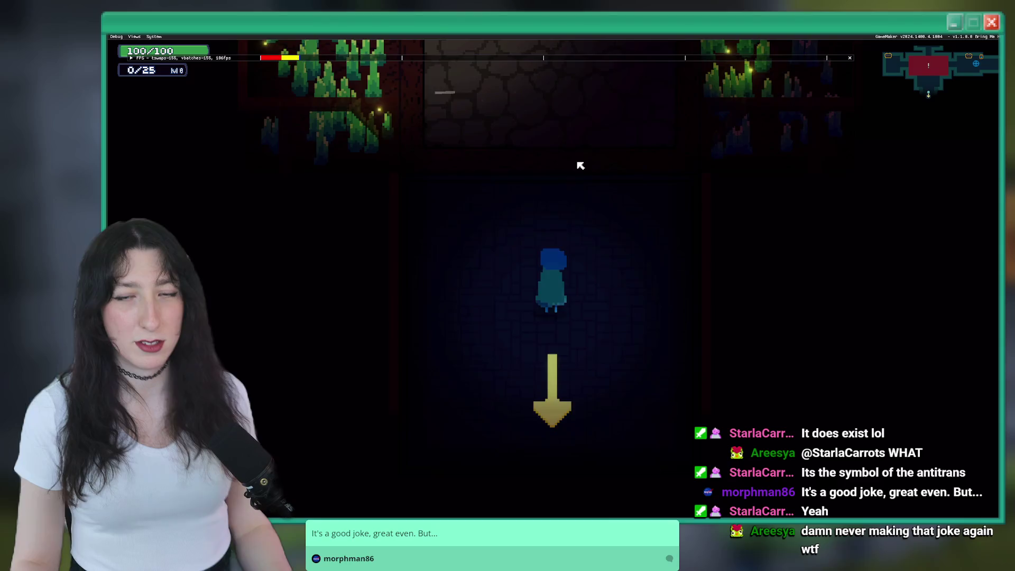
key("grave")
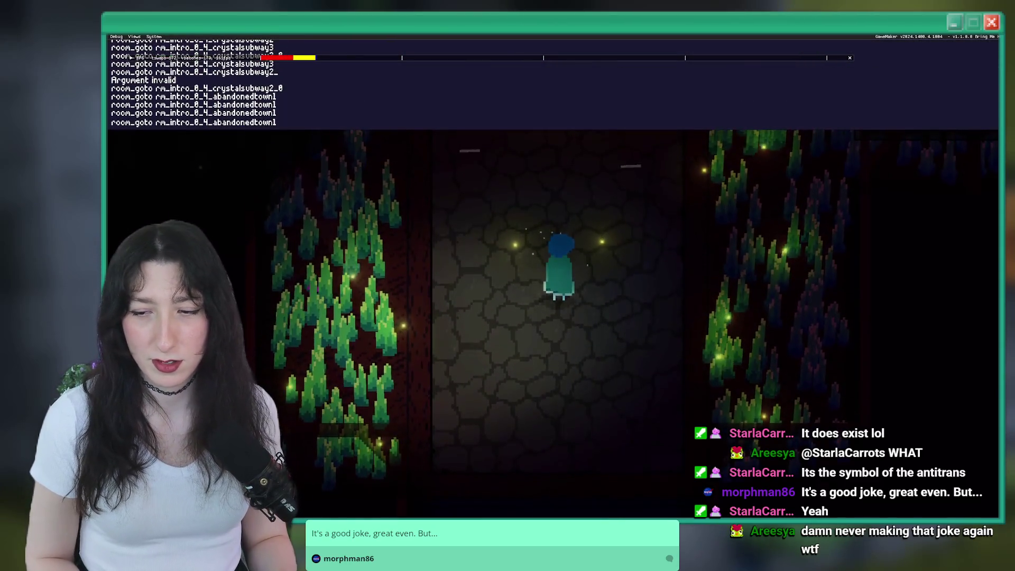
key("grave")
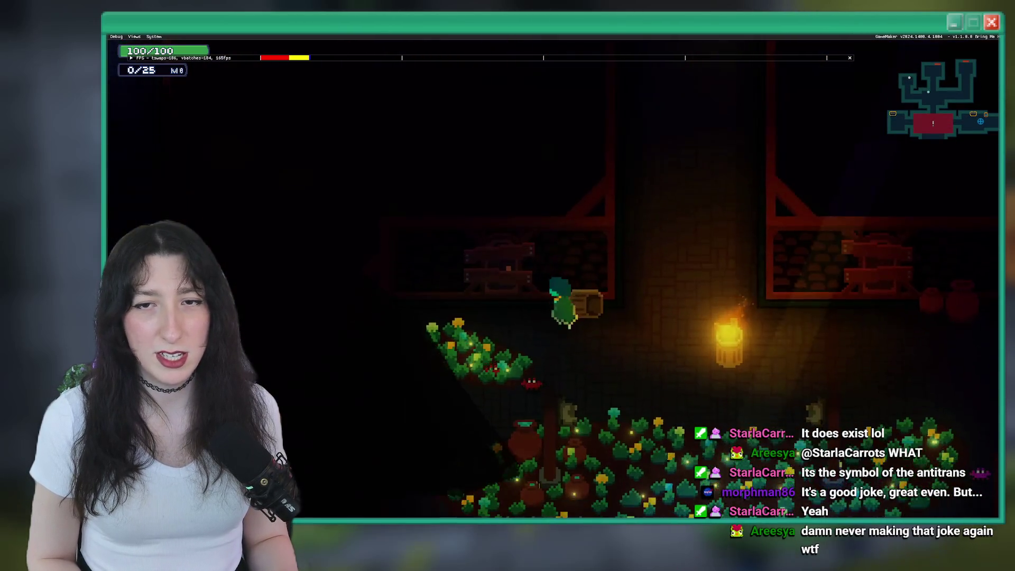
key("s")
key("a")
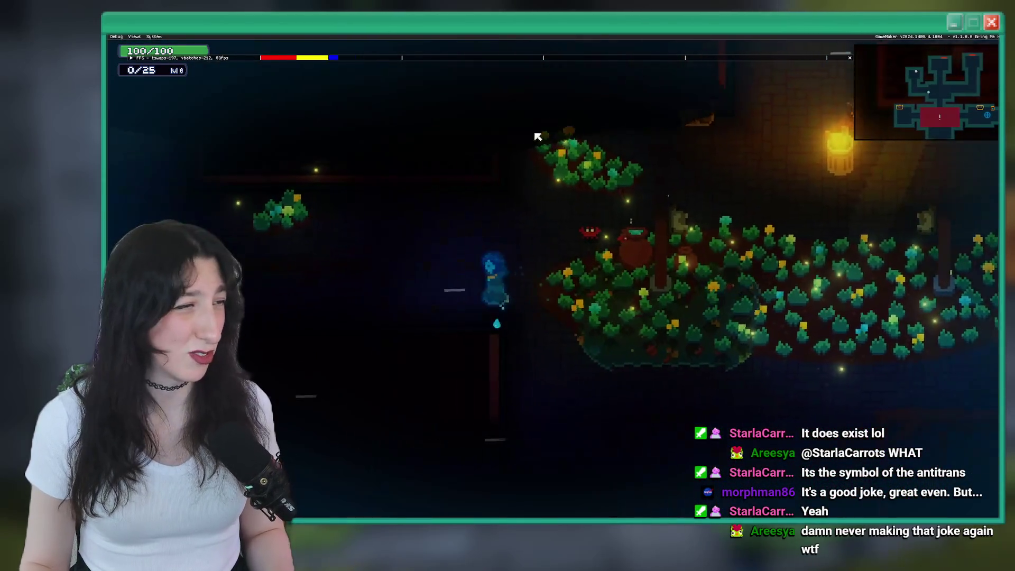
key("w")
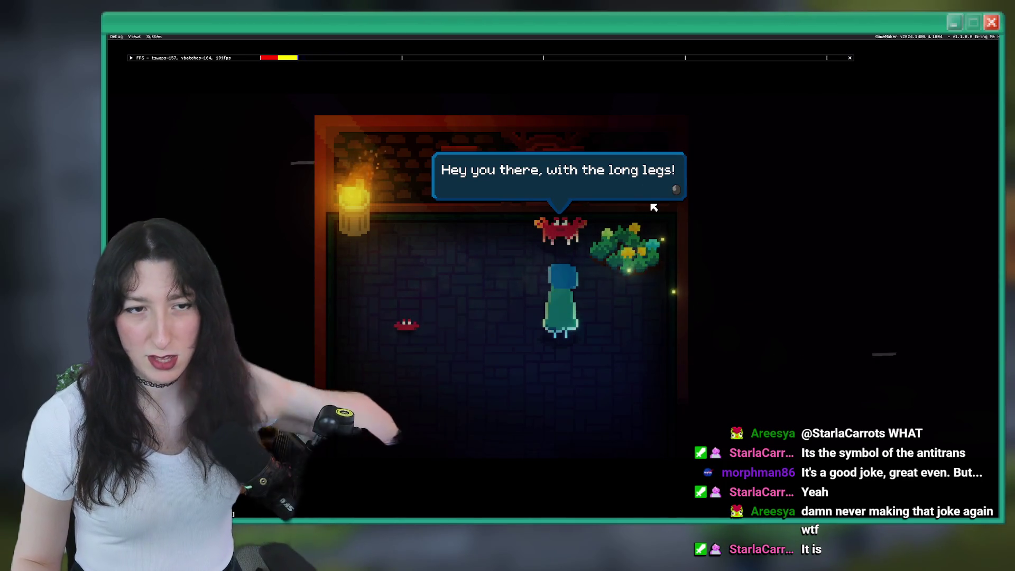
Step: Read all the crab's lines about the dead crabs and its request to kick the little crab, then walk on
key("z")
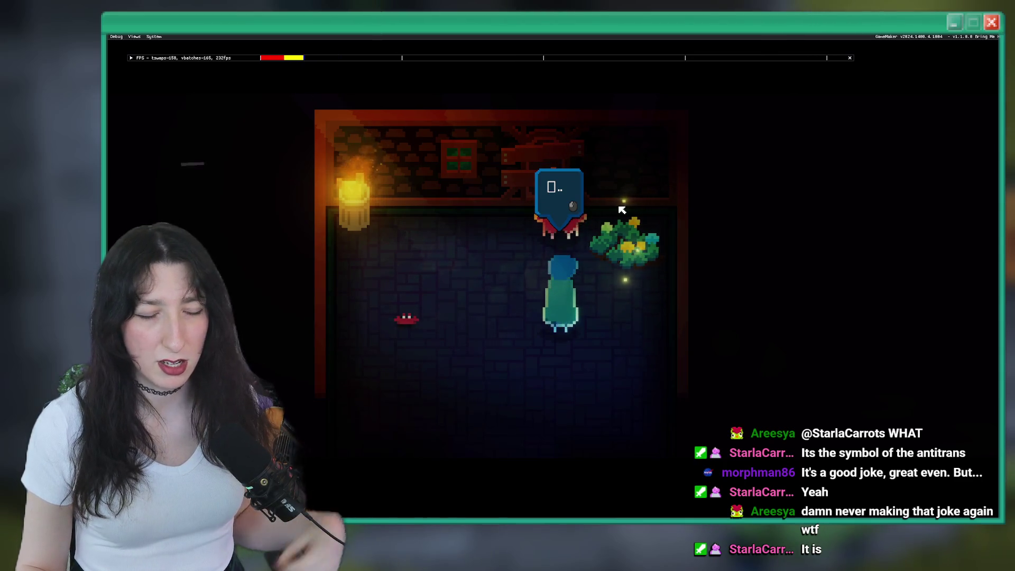
key("z")
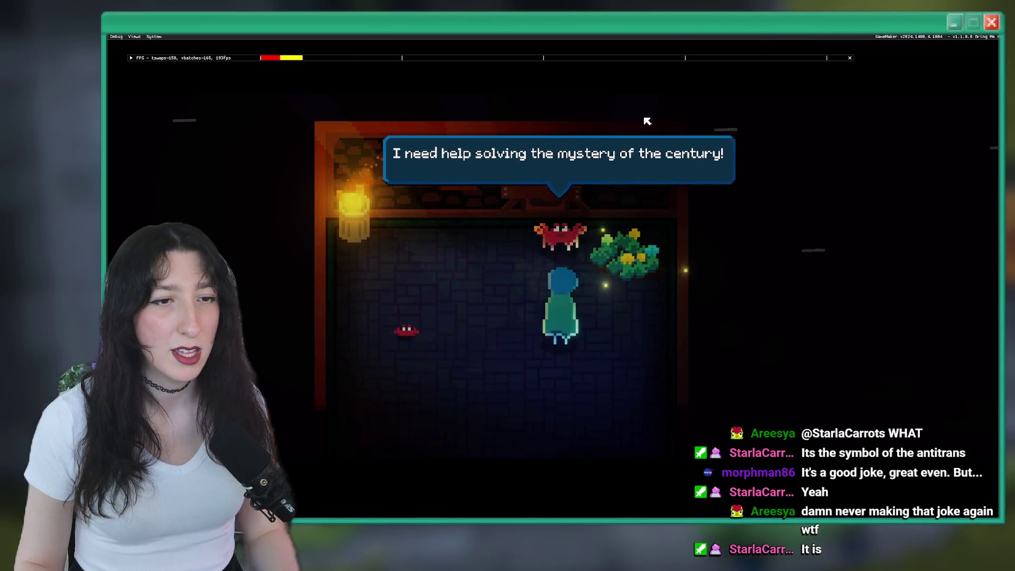
key("z")
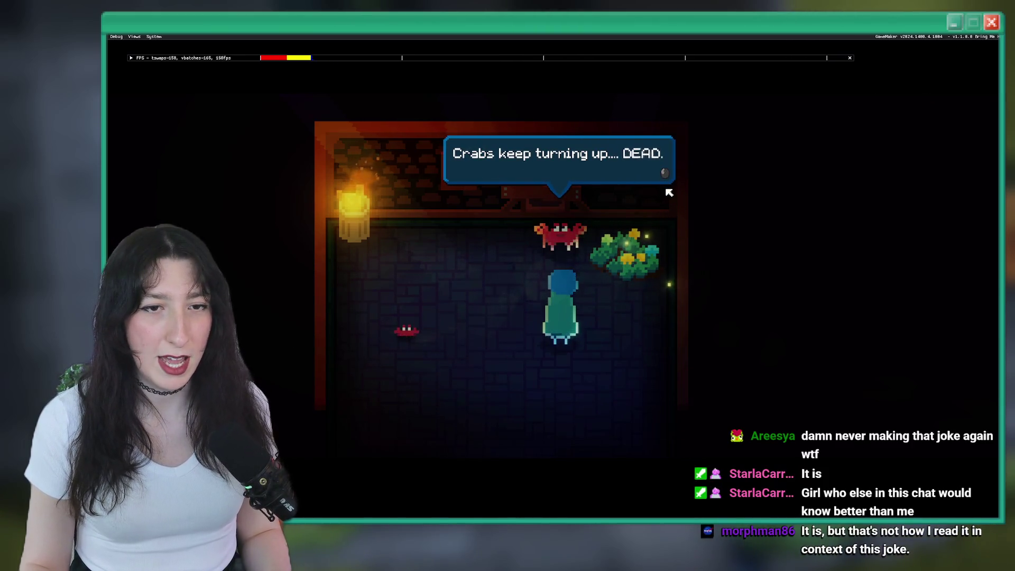
key("z")
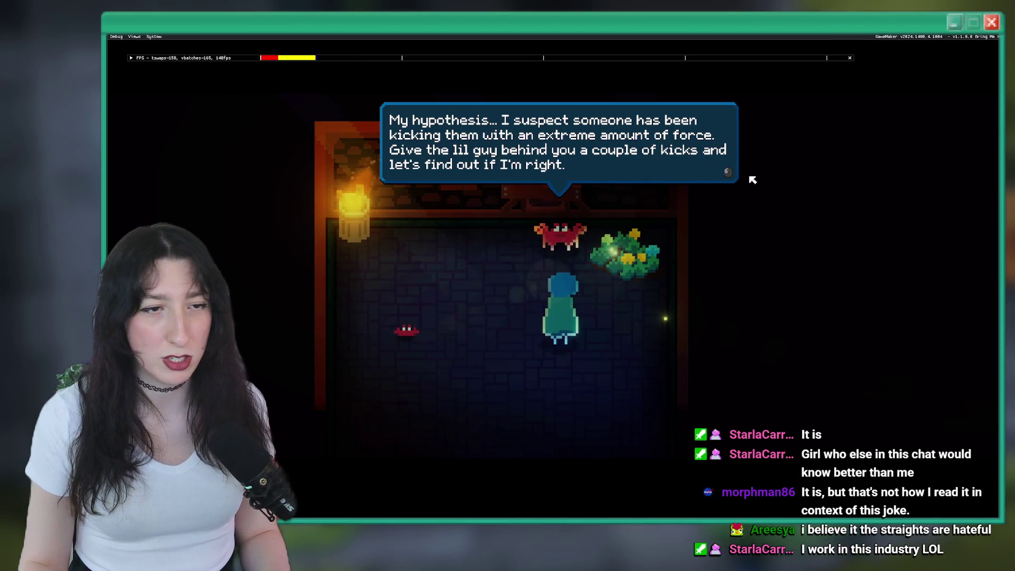
key("z")
key("Left")
key("Down")
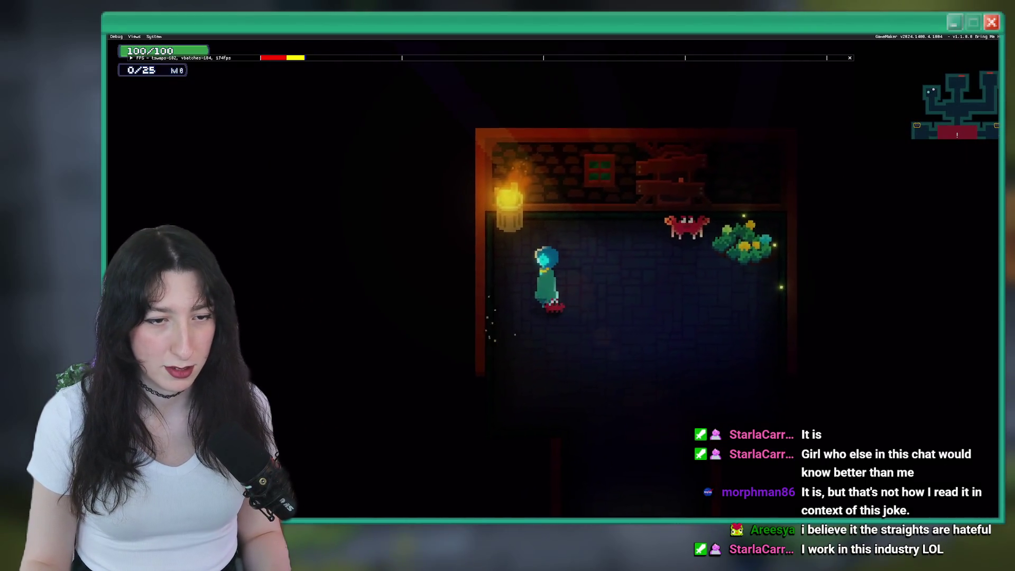
Step: Walk the character around the room toward the small crab
key("Down")
key("Up")
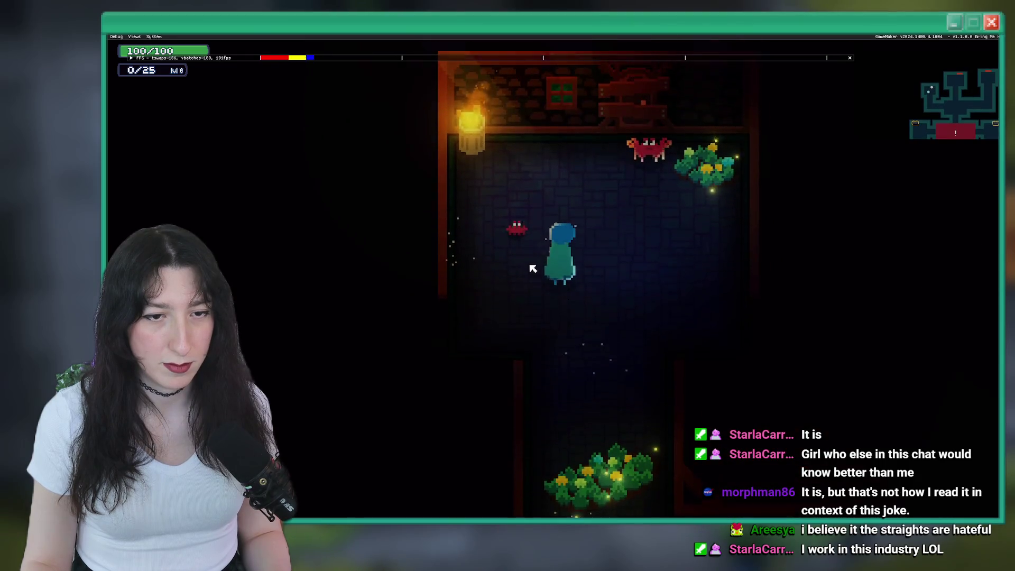
key("Down")
key("Up")
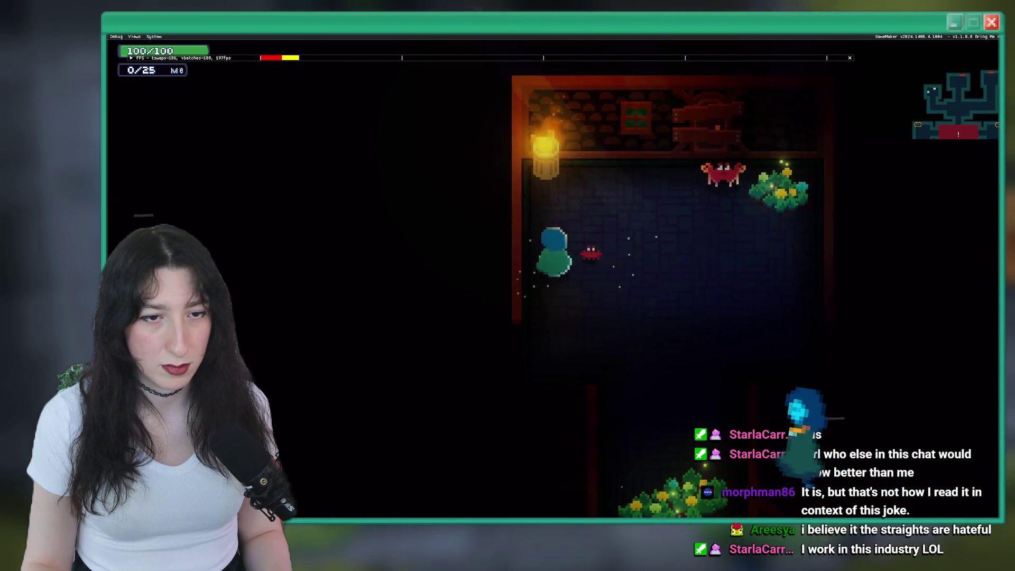
key("Right")
key("Left")
Step: Kick the small crab until it dies and dismiss the 'Oh crap' message
key("a")
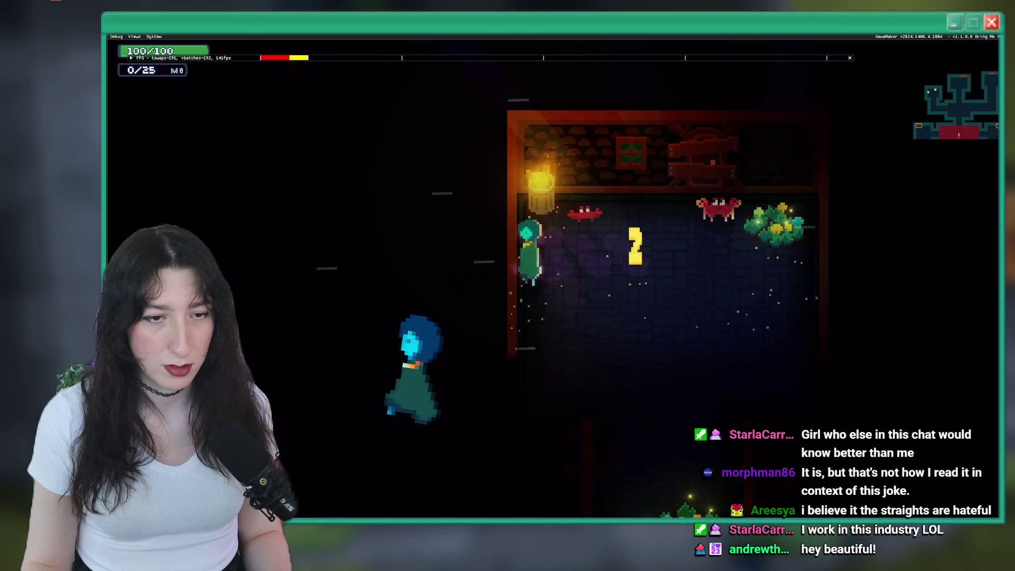
key("w")
key("d")
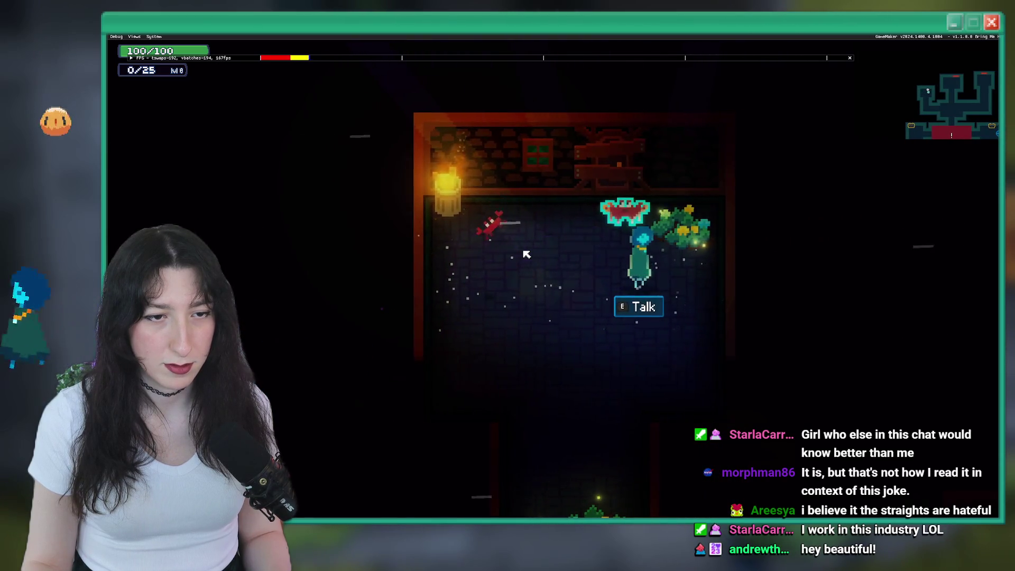
key("a")
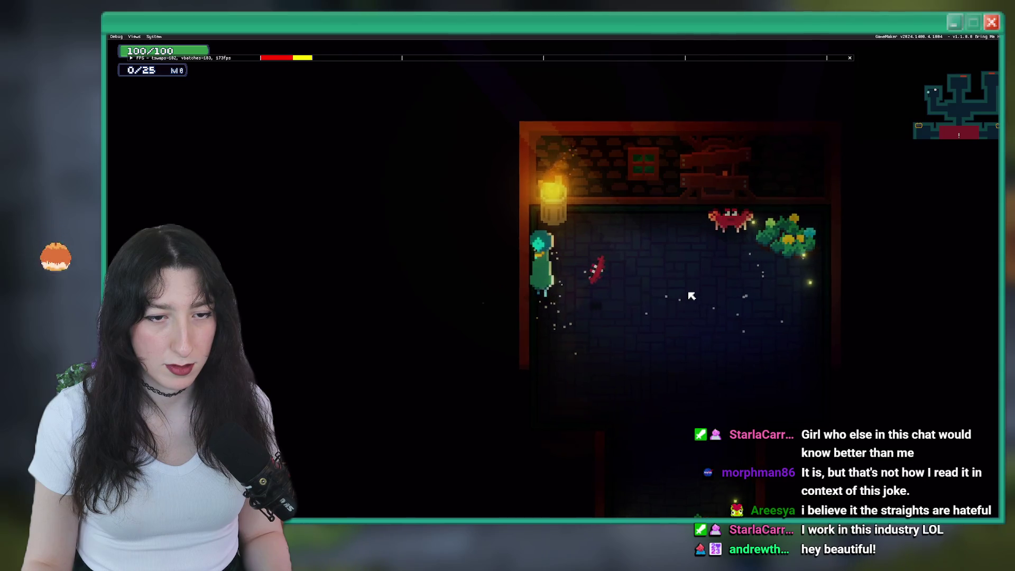
key("d")
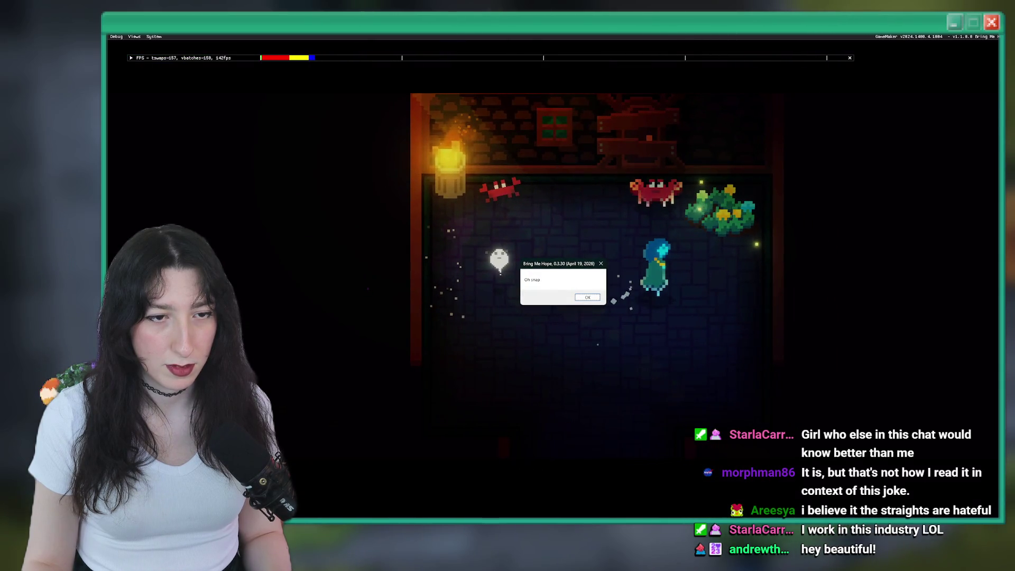
key("Return")
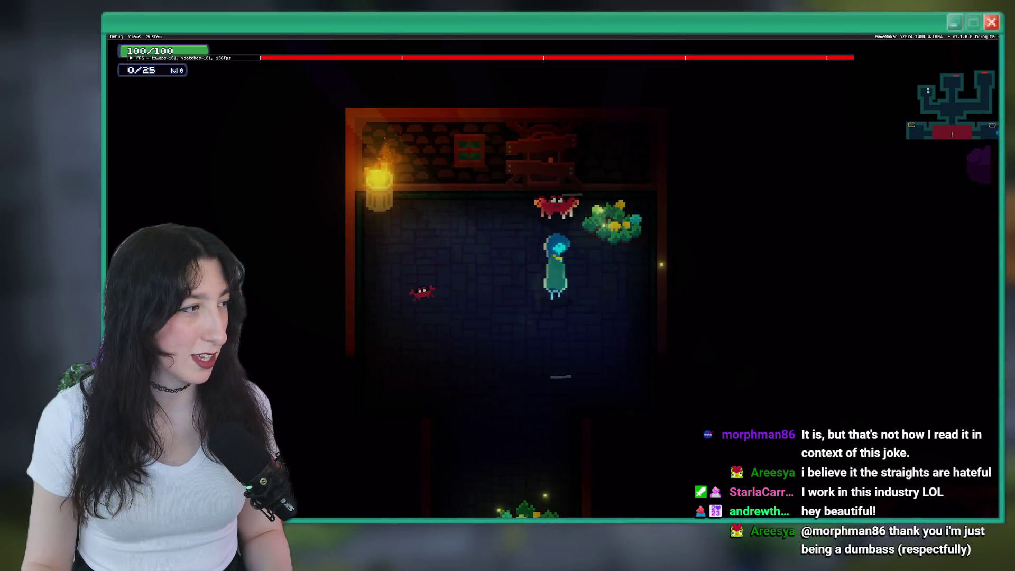
Step: Stop the game with Escape to get back to the crab's Draw event code
key("Escape")
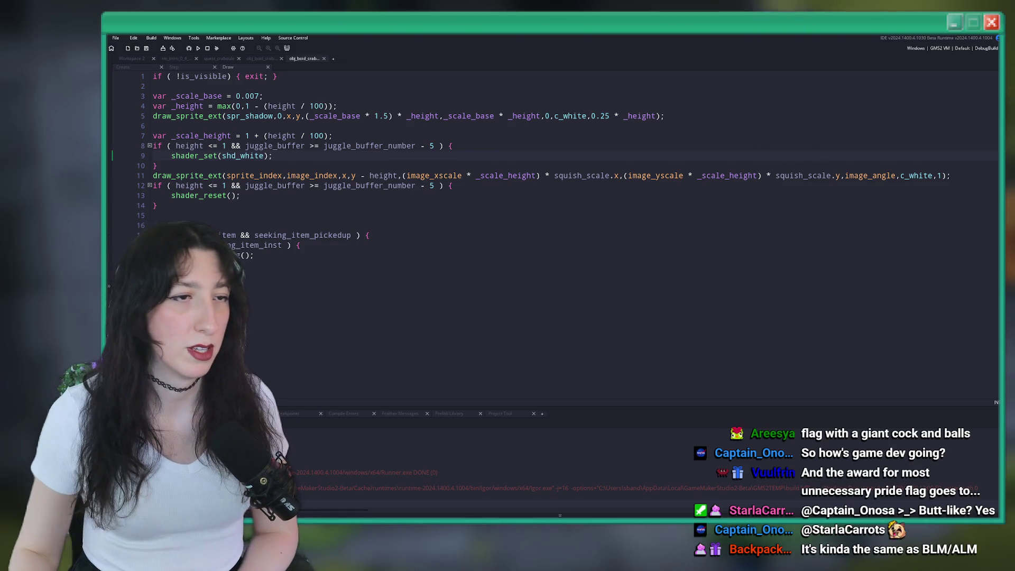
Step: Close the crab's Draw event code
middle_click(254, 67)
scroll(342, 74, "up", 3)
scroll(378, 203, "down", 8)
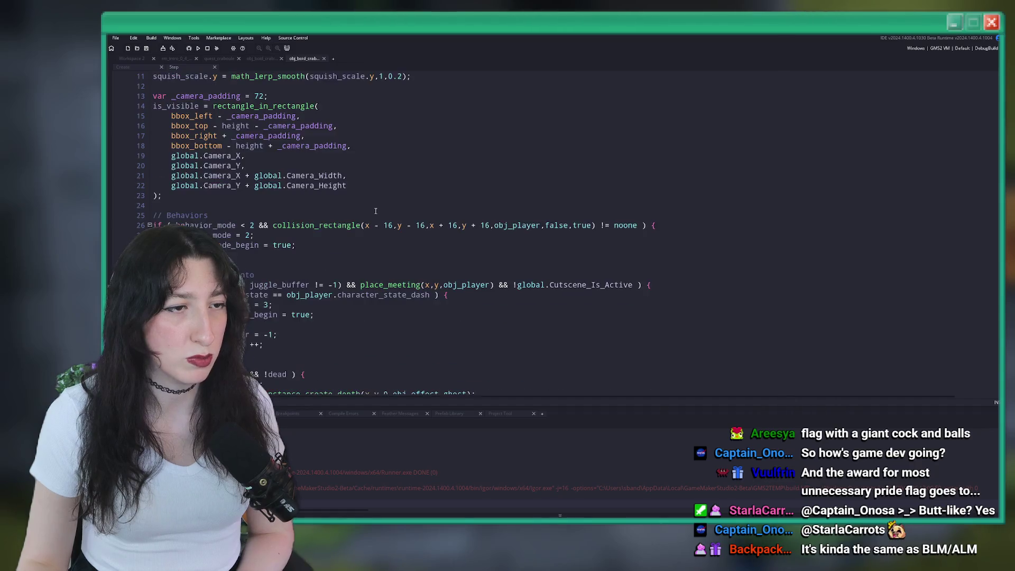
scroll(377, 203, "down", 5)
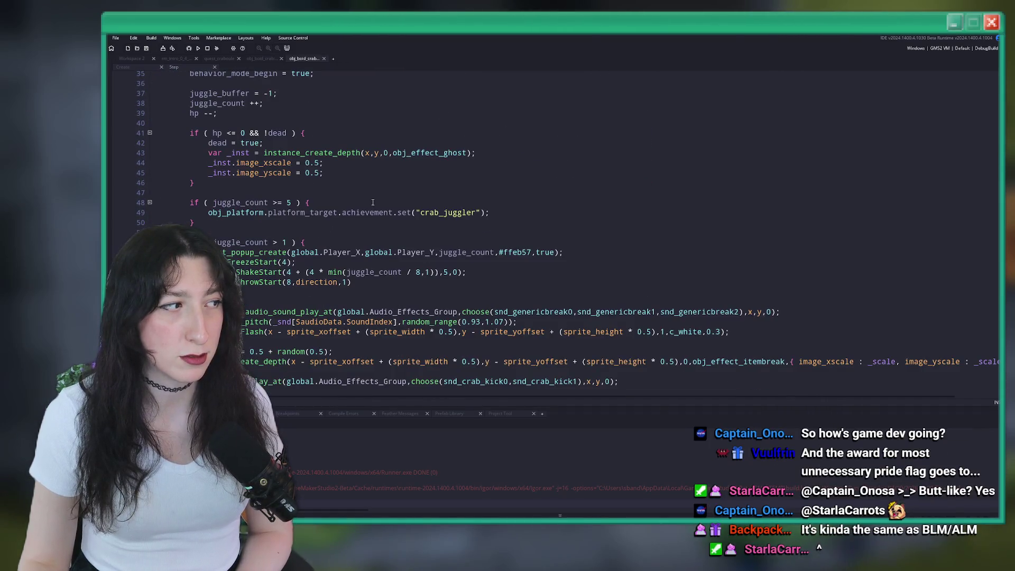
Step: Review the crab's Create and Step code, then bring up the rm_intro_0_4_abandonedtown1 room
left_click(123, 68)
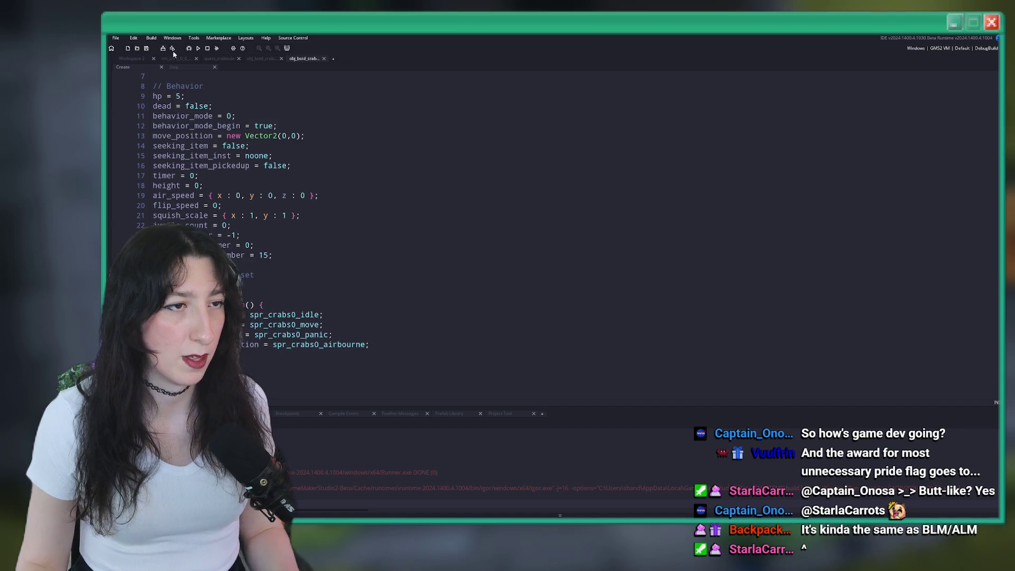
left_click(258, 59)
left_click(140, 59)
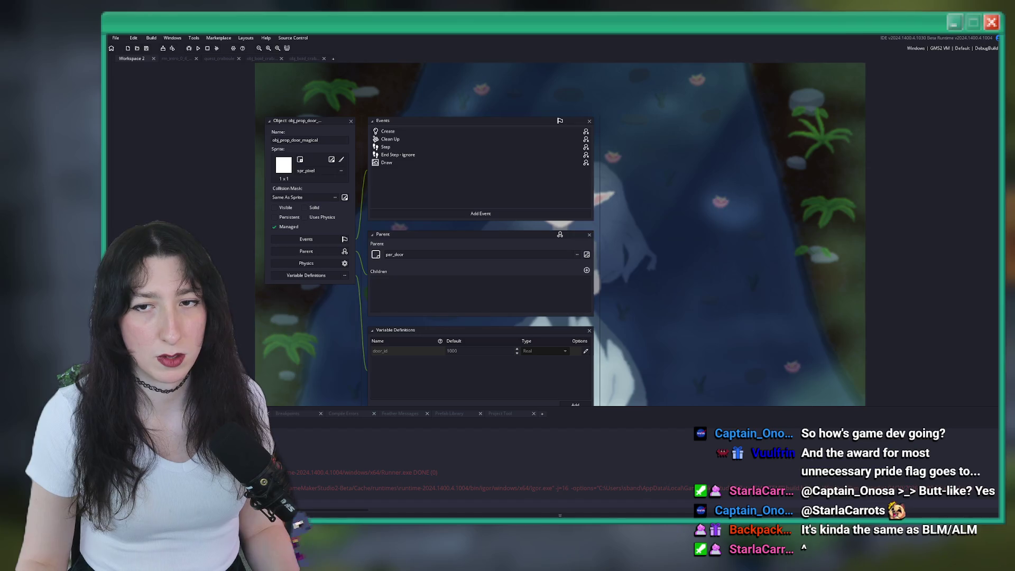
key("ctrl+Tab")
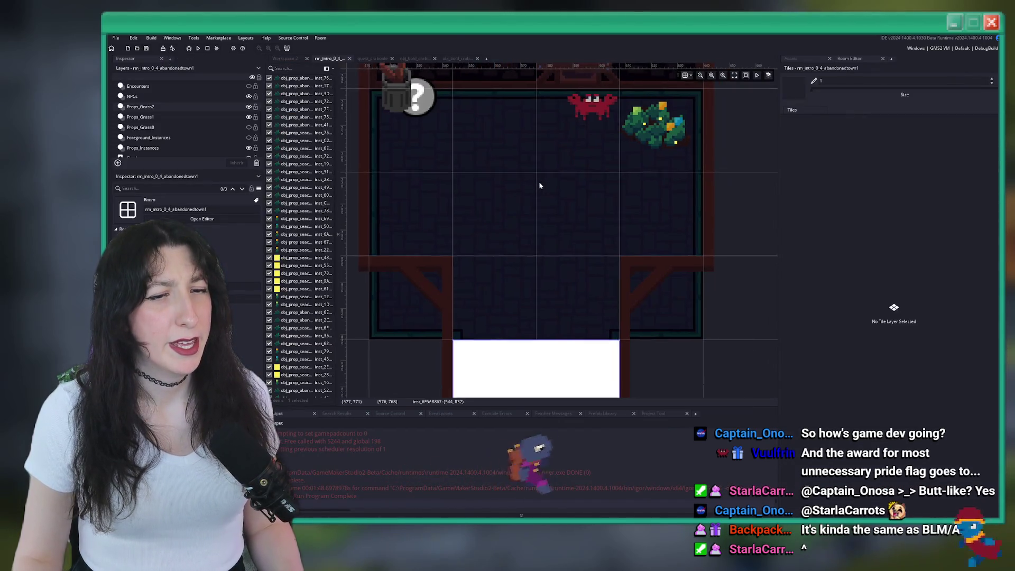
Step: Pan to the room's lower corridors and select the white door on the Props_Instances layer
scroll(540, 185, "down", 4)
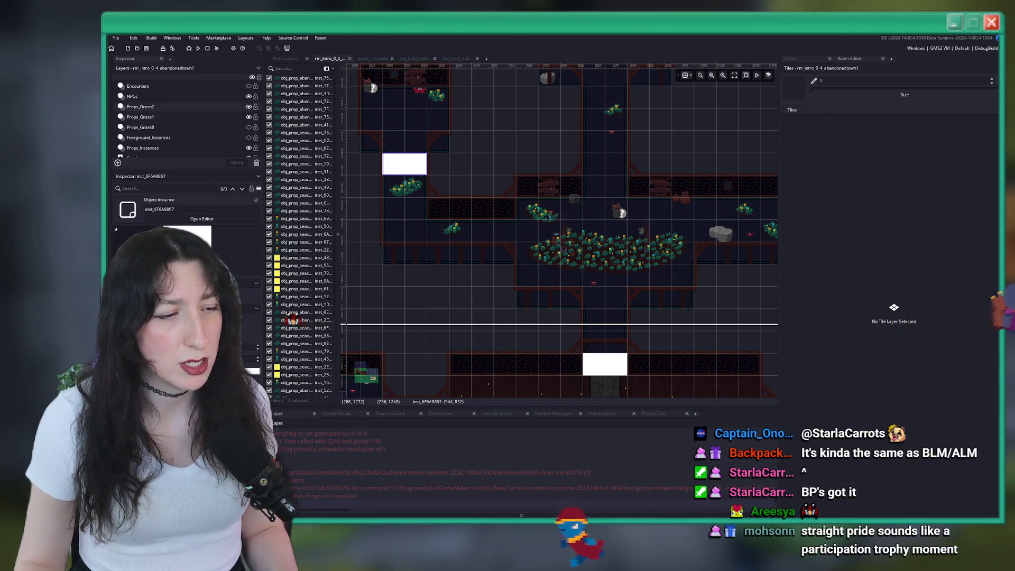
left_click_drag(624, 294, 576, 254)
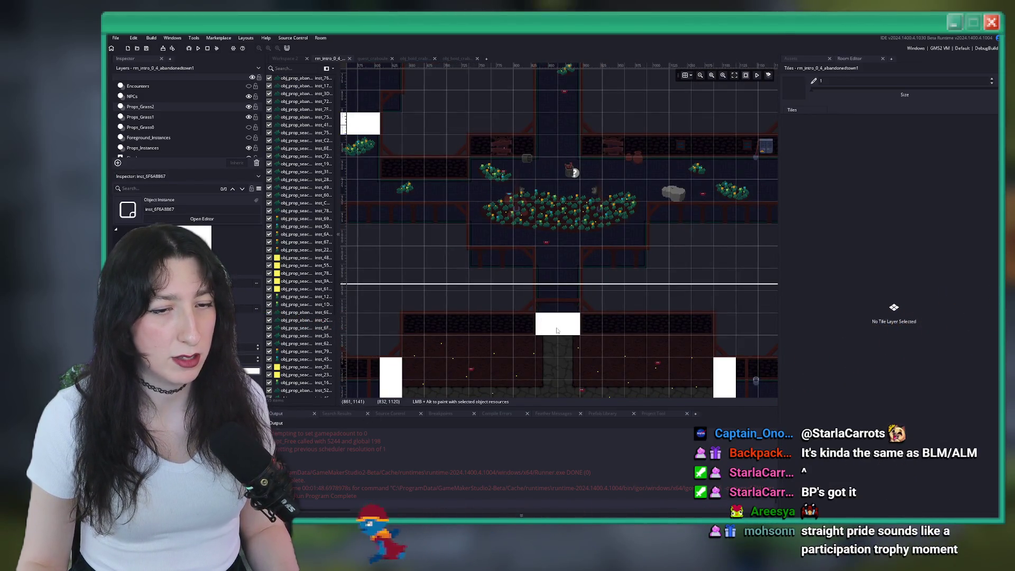
left_click_drag(557, 331, 615, 169)
left_click(176, 137)
left_click(168, 148)
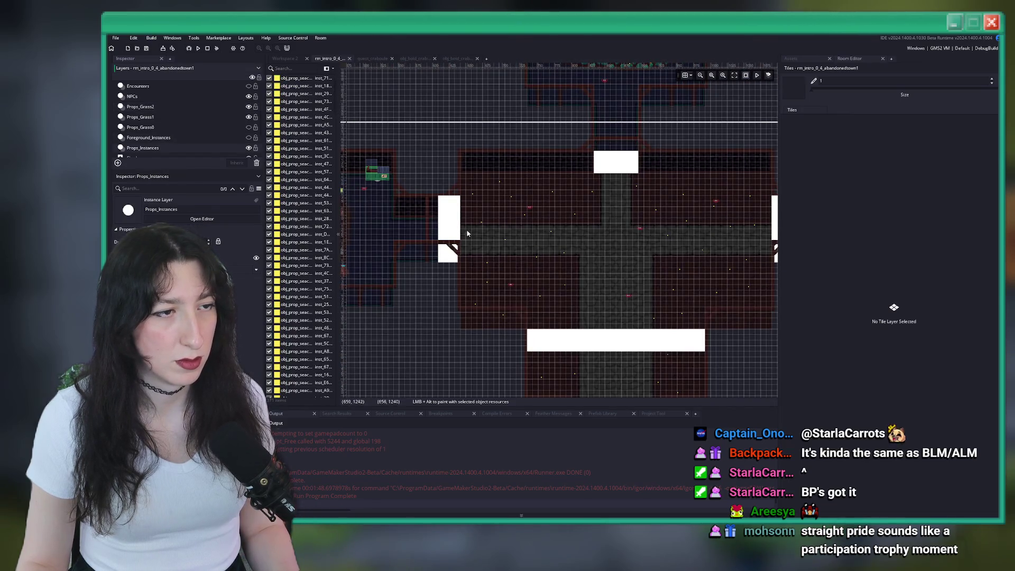
left_click(454, 222)
left_click_drag(454, 222, 517, 351)
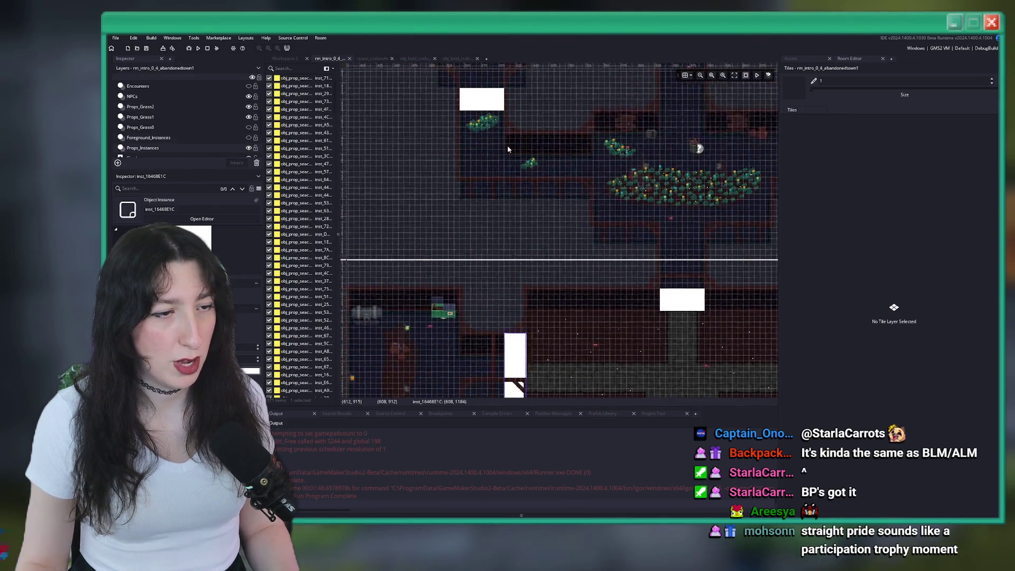
Step: Read the white door's position (544, 832), then check the Craboule creation line in quest_craboule
scroll(517, 351, "up", 3)
scroll(214, 147, "up", 1)
left_click(200, 122)
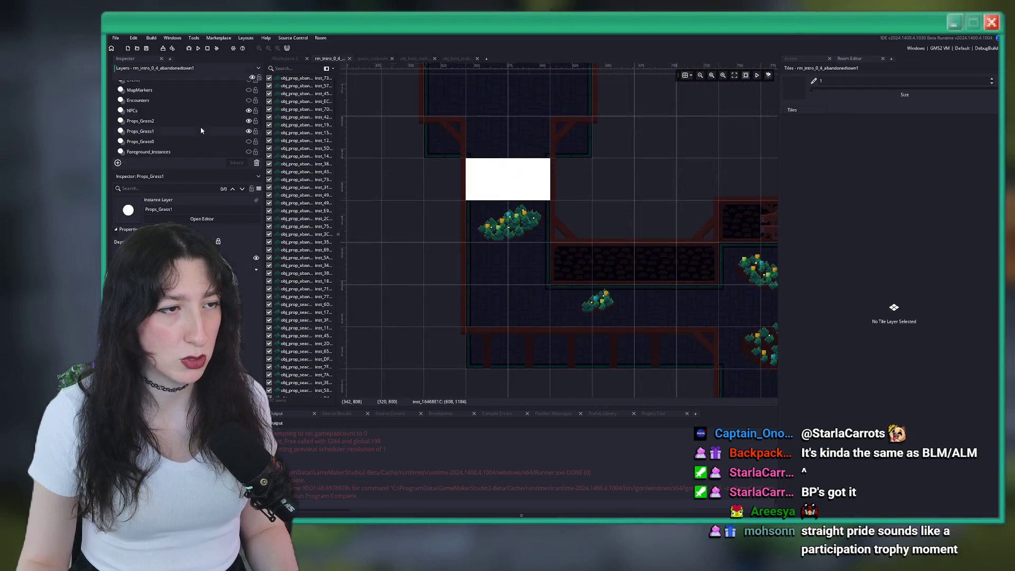
left_click(472, 167)
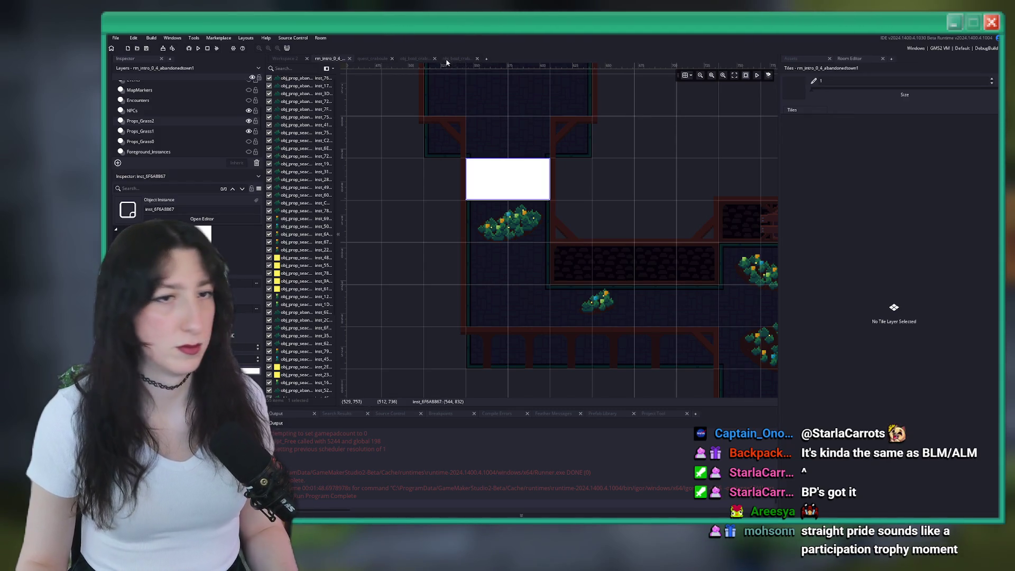
left_click(372, 60)
left_click(556, 217)
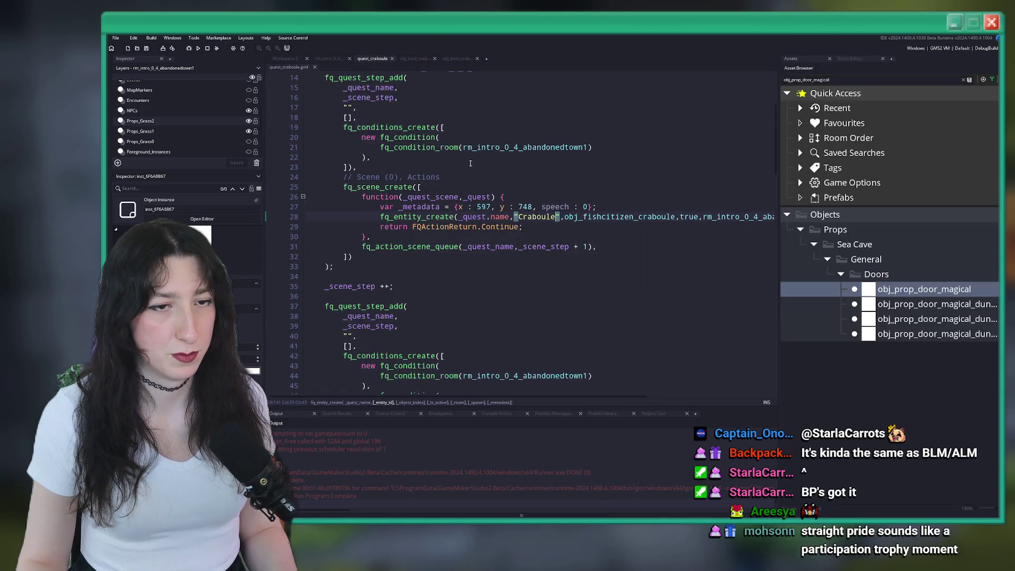
Step: Make line 57 create the door at 544, 832 with { image_xscale : 64, image_yscale : 32 }
scroll(545, 209, "up", 2)
scroll(539, 207, "down", 10)
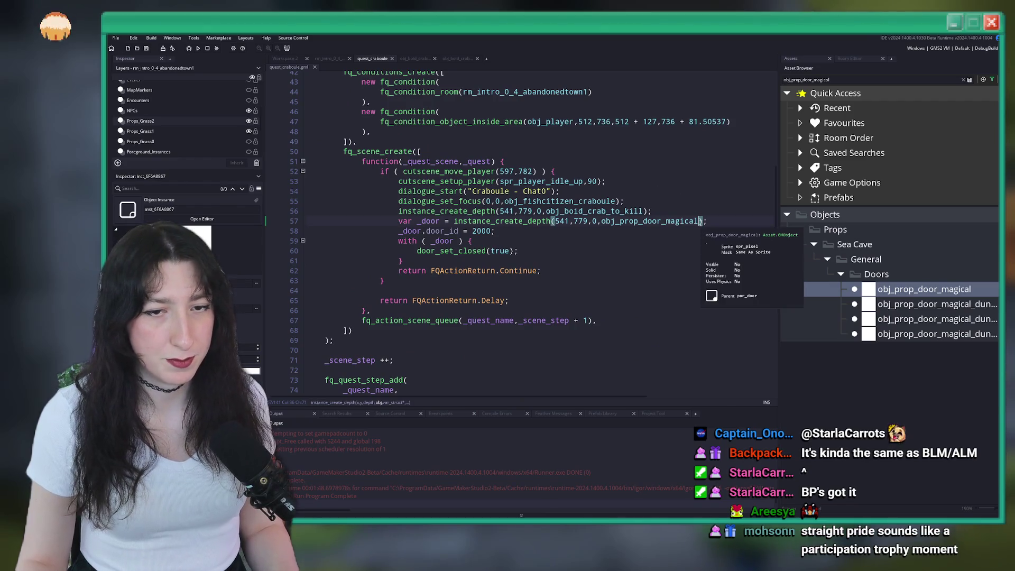
left_click(701, 221)
type(",{")
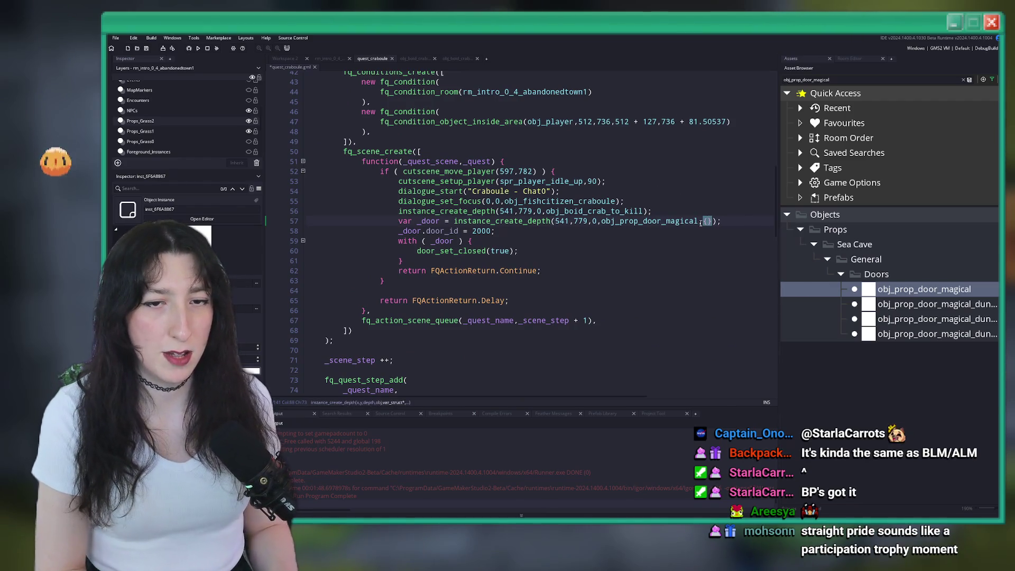
left_click(570, 222)
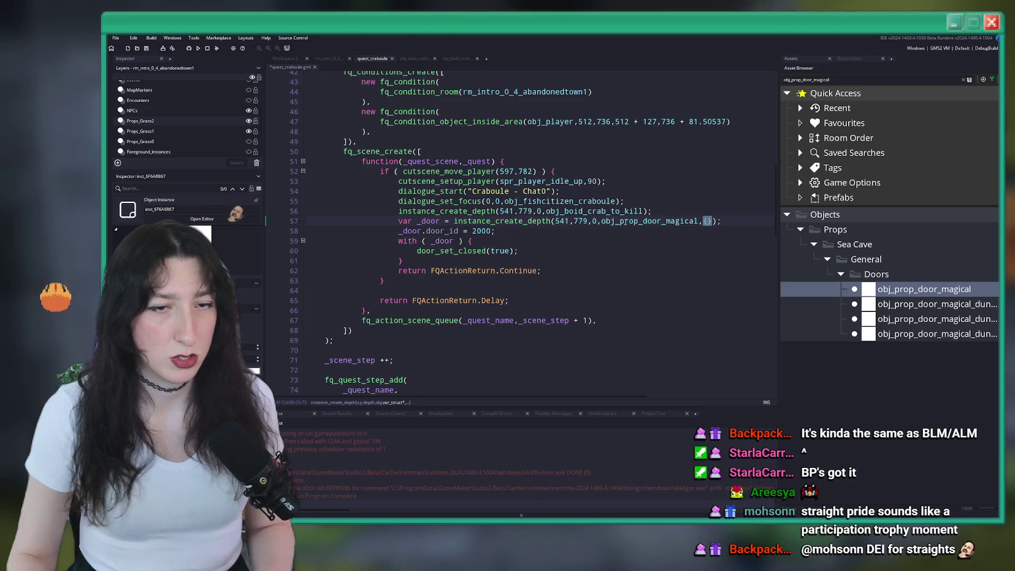
key("BackSpace")
type("4")
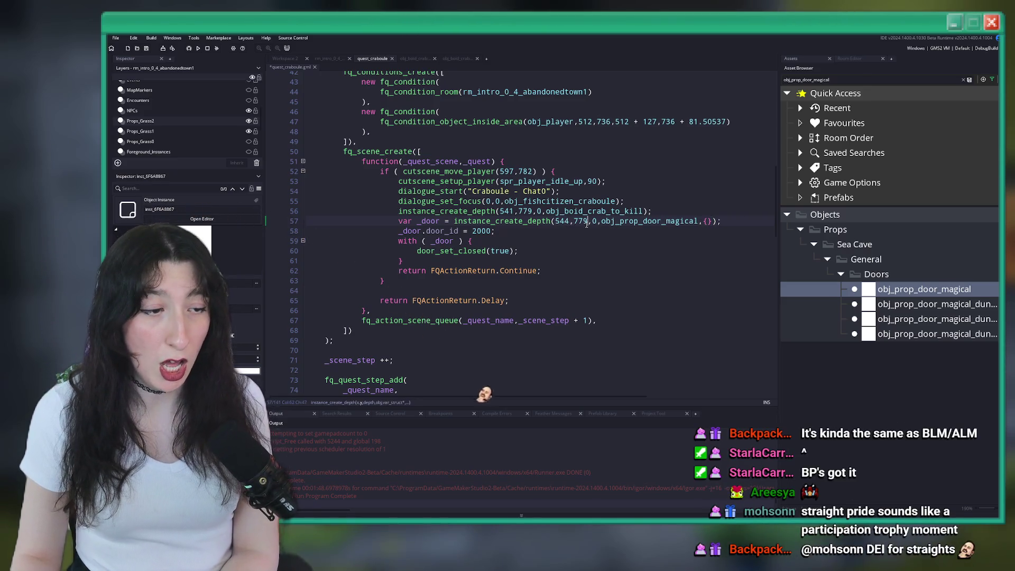
double_click(581, 221)
type("832")
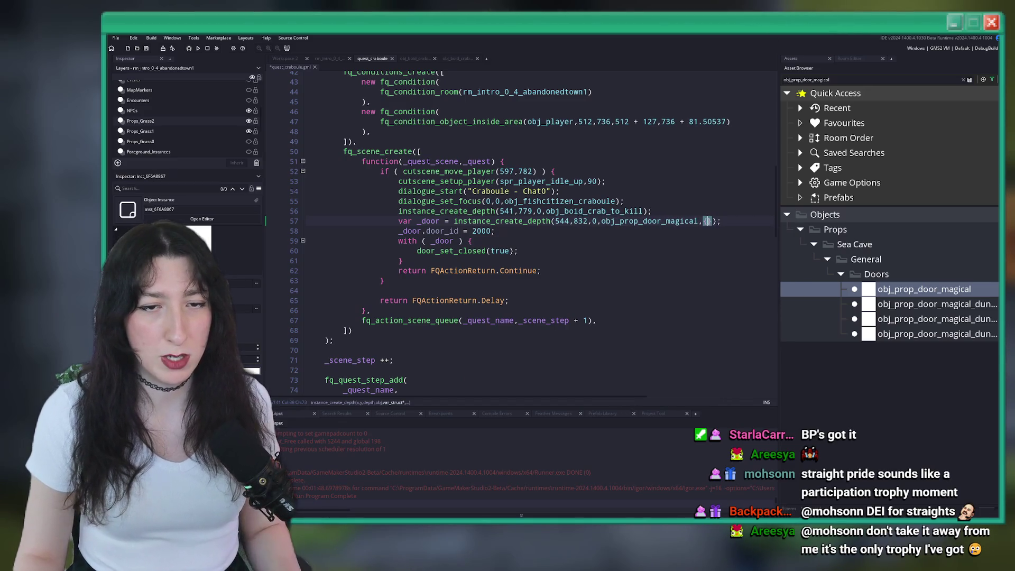
type("m agek")
type("age_xscale :")
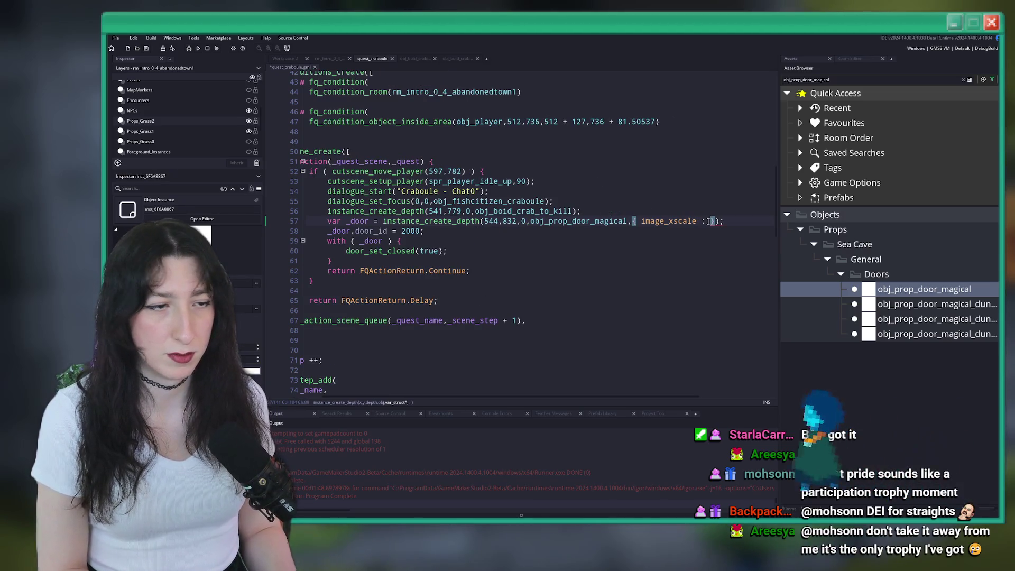
type("64, image_yscale : 32")
Step: Save the quest_craboule script and look over the door lines 55–57
key("ctrl+s")
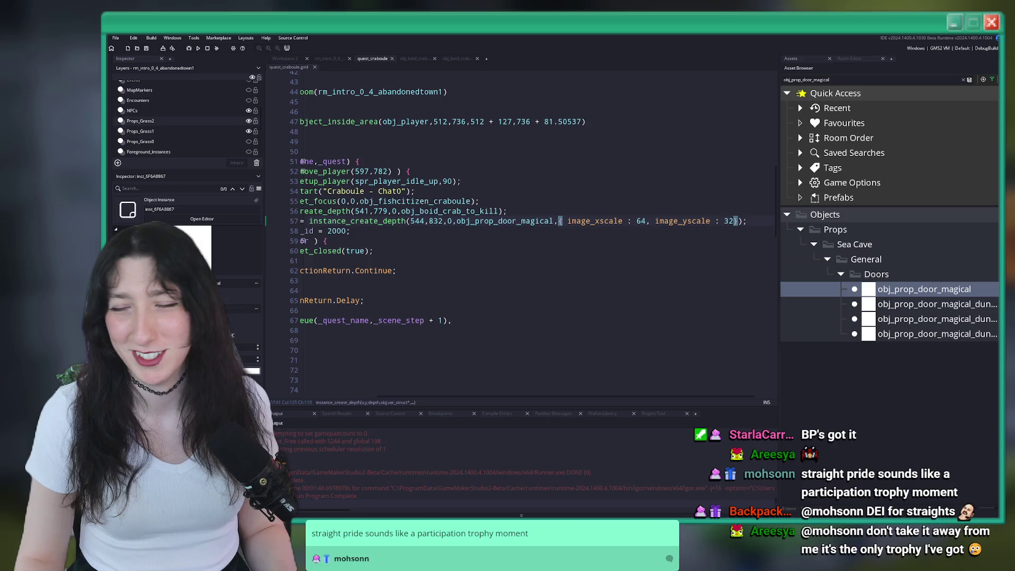
key("Home")
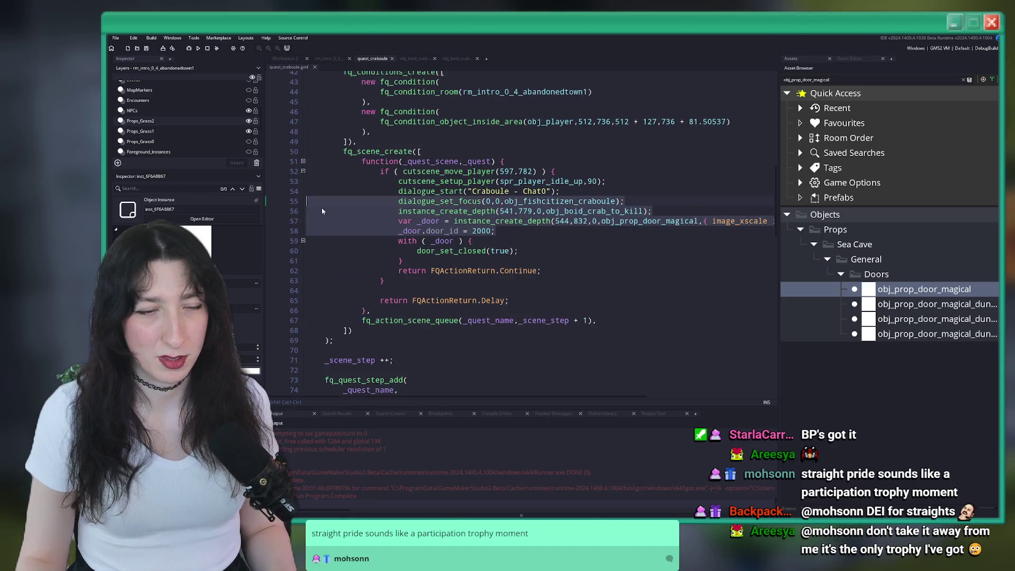
key("End")
left_click_drag(778, 224, 341, 208)
left_click(419, 222)
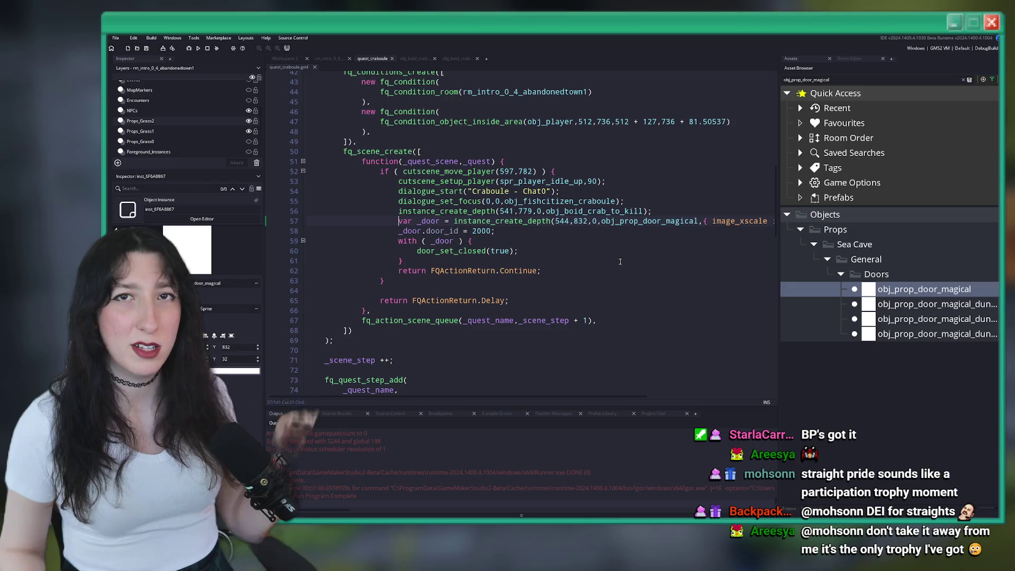
Step: Save the quest script and check the full door creation line 57
left_click(539, 240)
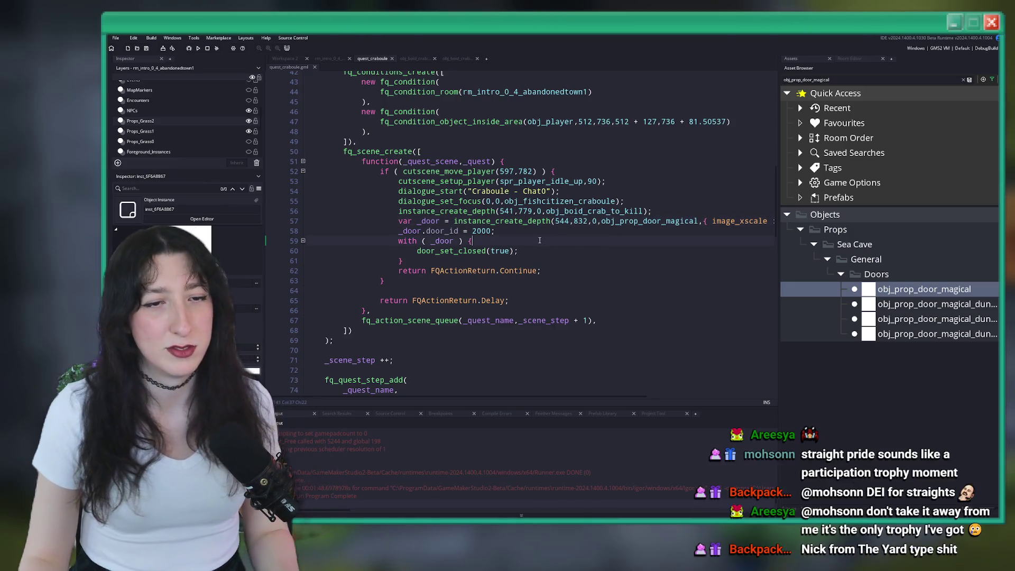
key("ctrl+s")
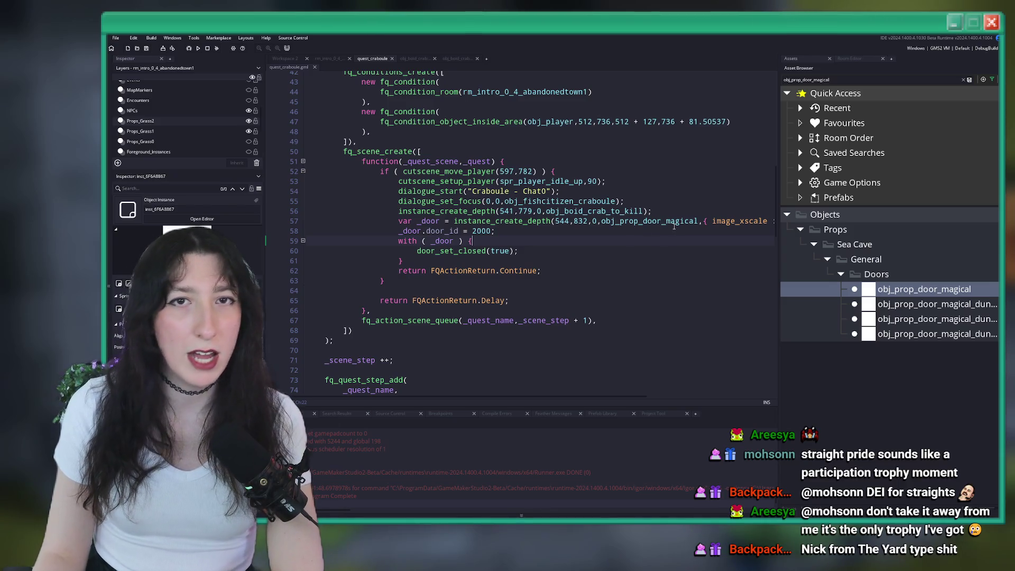
left_click(674, 222)
key("End")
Step: Return to the rm_intro_0_4_abandonedtown1 room layout with the door instance deselected
left_click(505, 227)
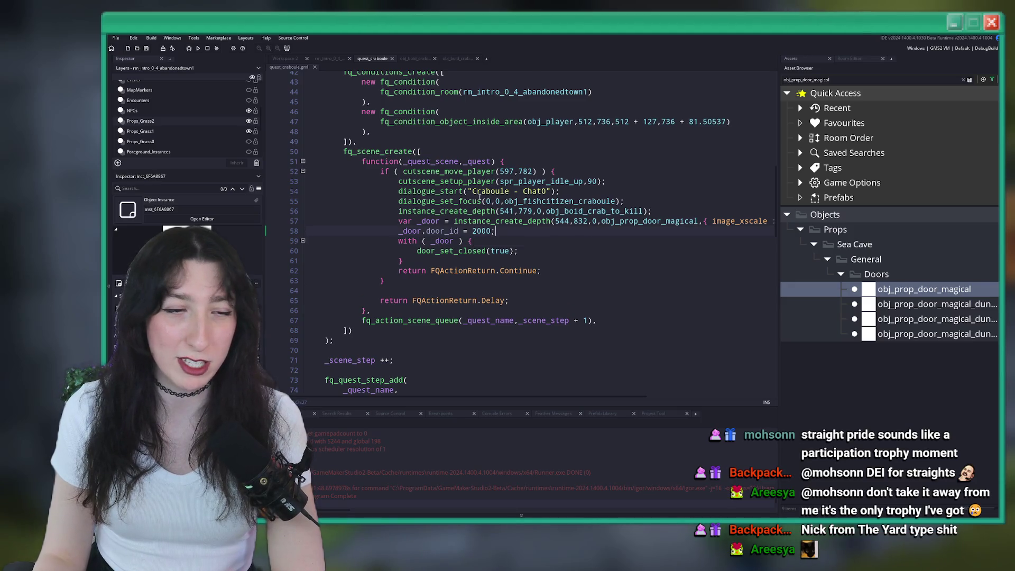
left_click(328, 59)
left_click(422, 101)
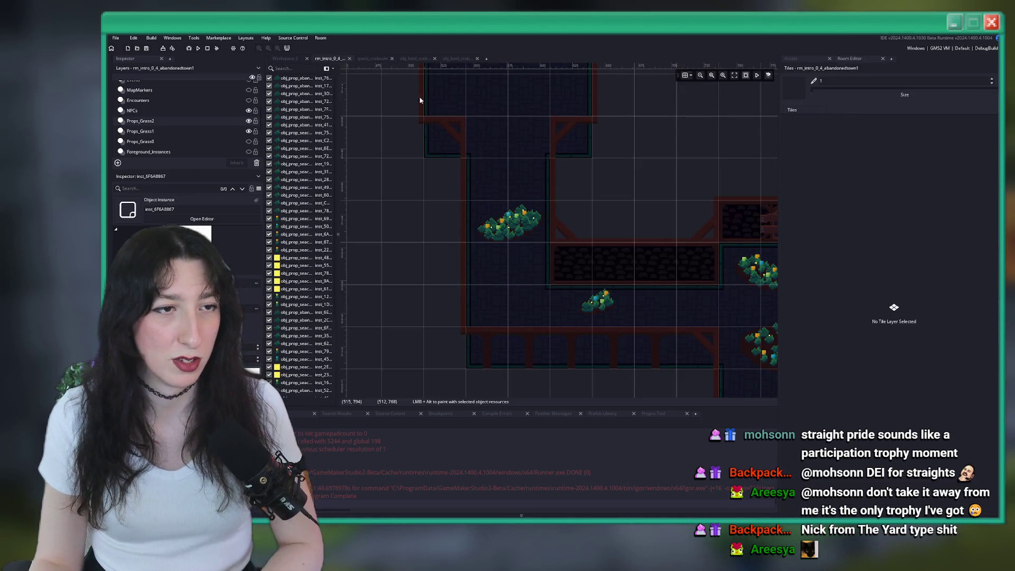
Step: Bring up the crab object's code and start a test run, answering the stop-game prompt
scroll(483, 125, "up", 2)
left_click(453, 60)
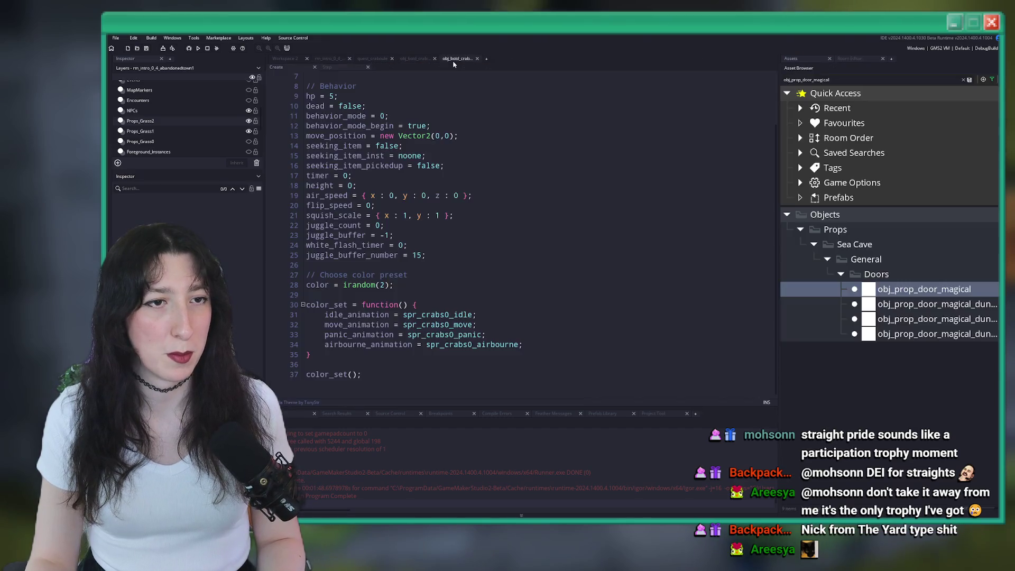
scroll(476, 159, "up", 2)
key("F5")
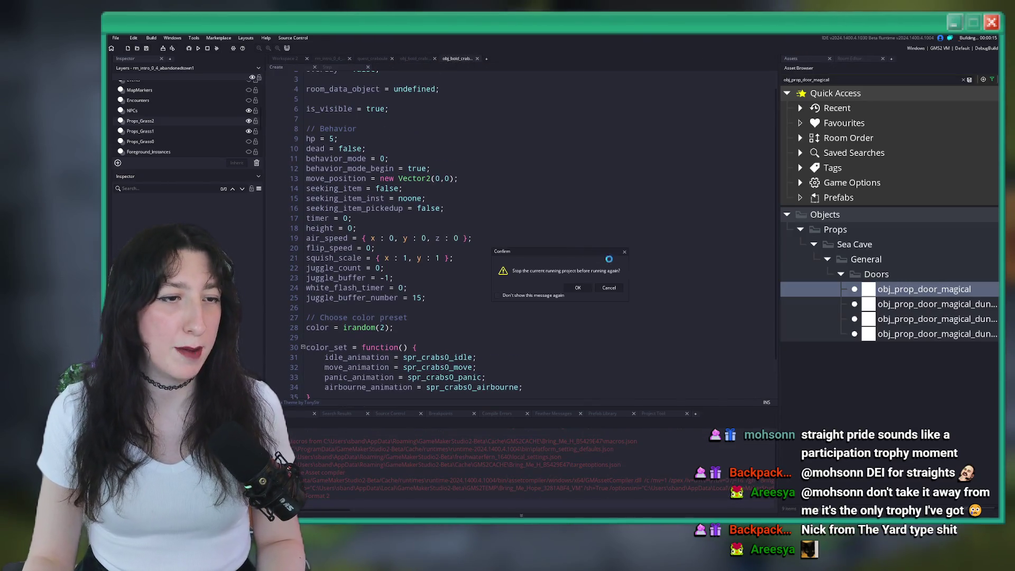
key("Return")
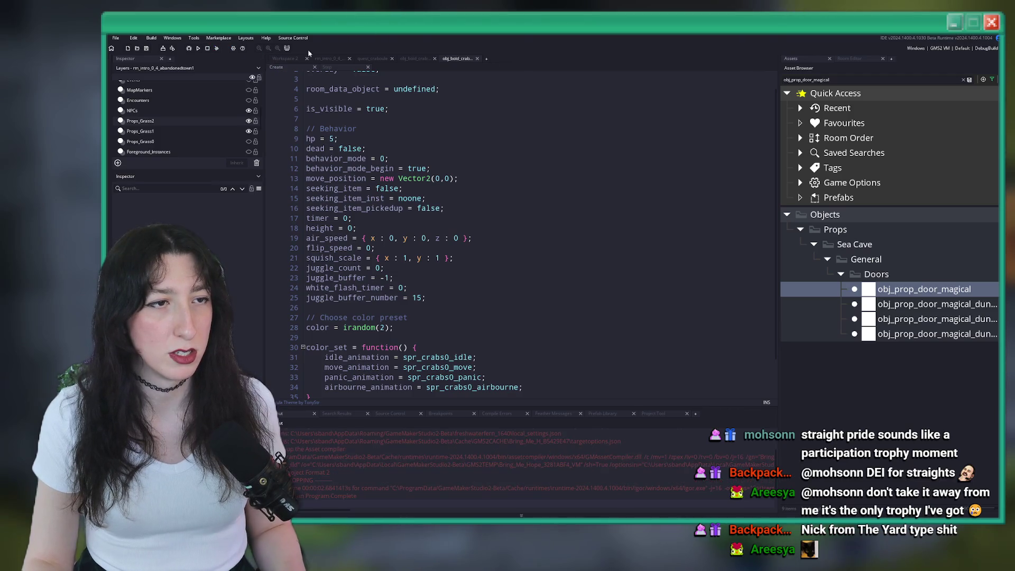
Step: Delete the room_data_object = undefined line from the crab's Create code and save
scroll(431, 145, "up", 1)
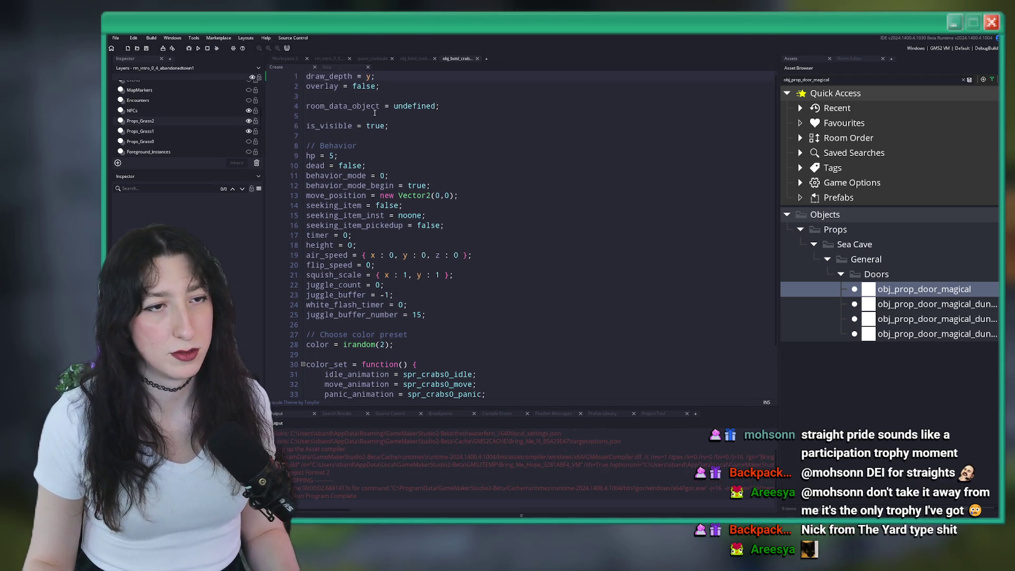
left_click_drag(441, 106, 306, 96)
key("BackSpace")
key("BackSpace")
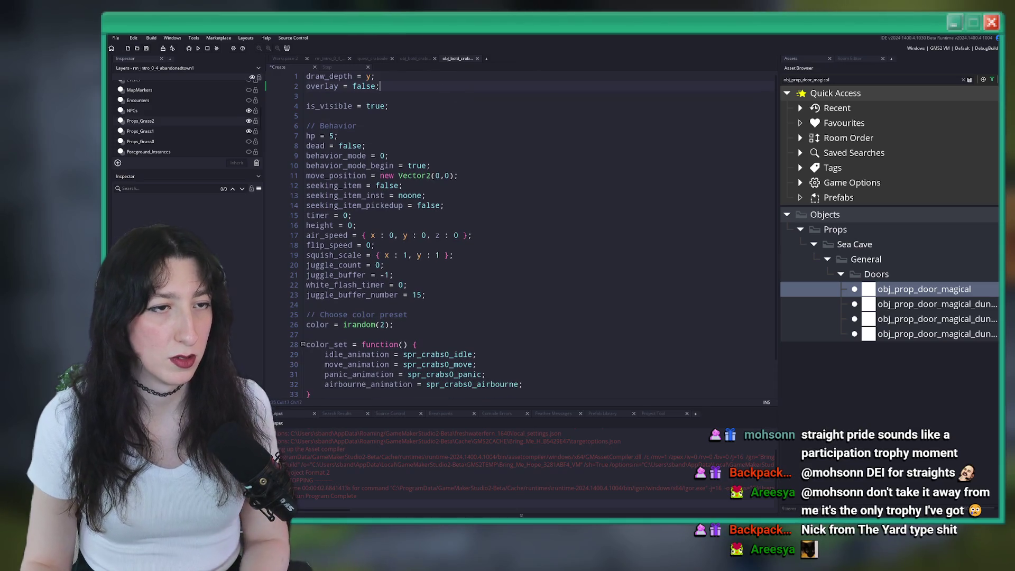
key("ctrl+s")
Step: Open the crab's Step code and read through it from blank line 36 downward
scroll(442, 256, "down", 2)
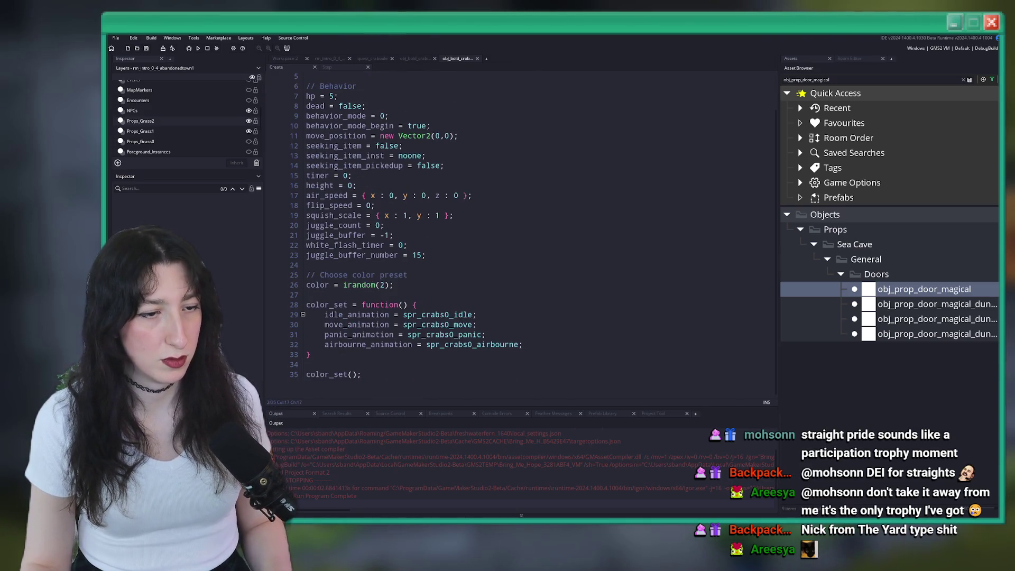
left_click(339, 64)
scroll(560, 330, "up", 4)
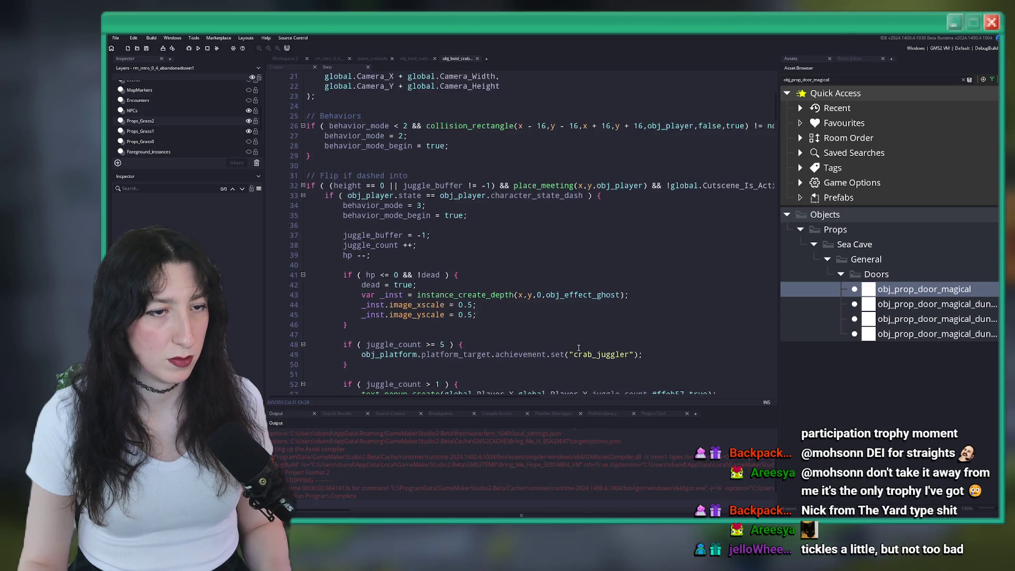
scroll(561, 330, "up", 4)
left_click(343, 324)
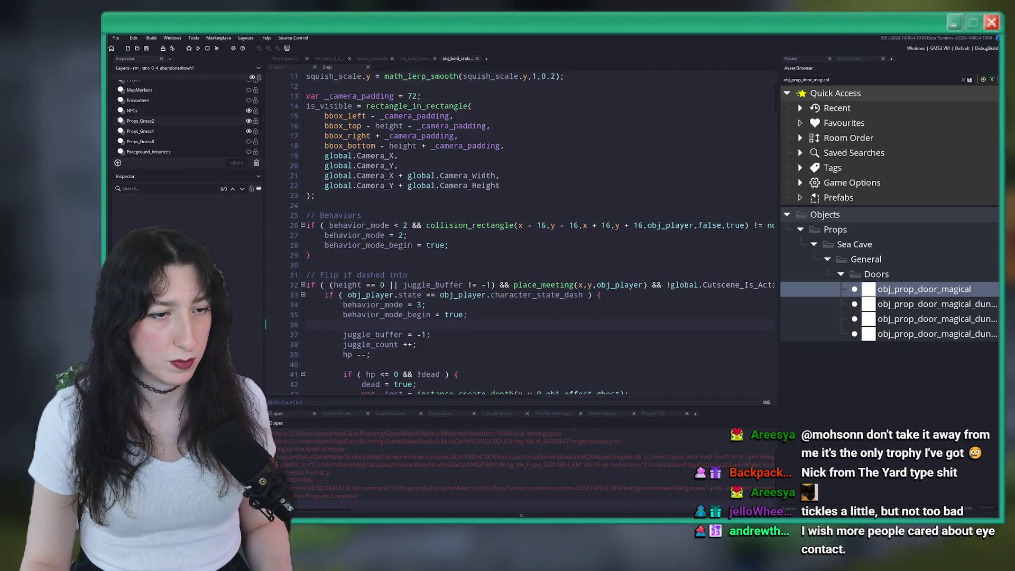
scroll(514, 195, "down", 2)
scroll(613, 224, "down", 7)
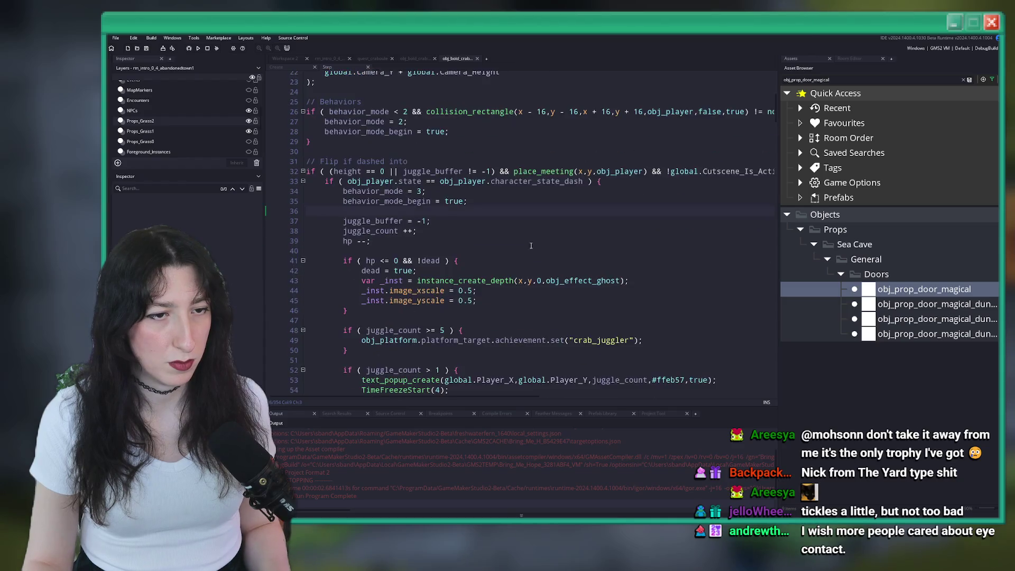
scroll(504, 139, "down", 7)
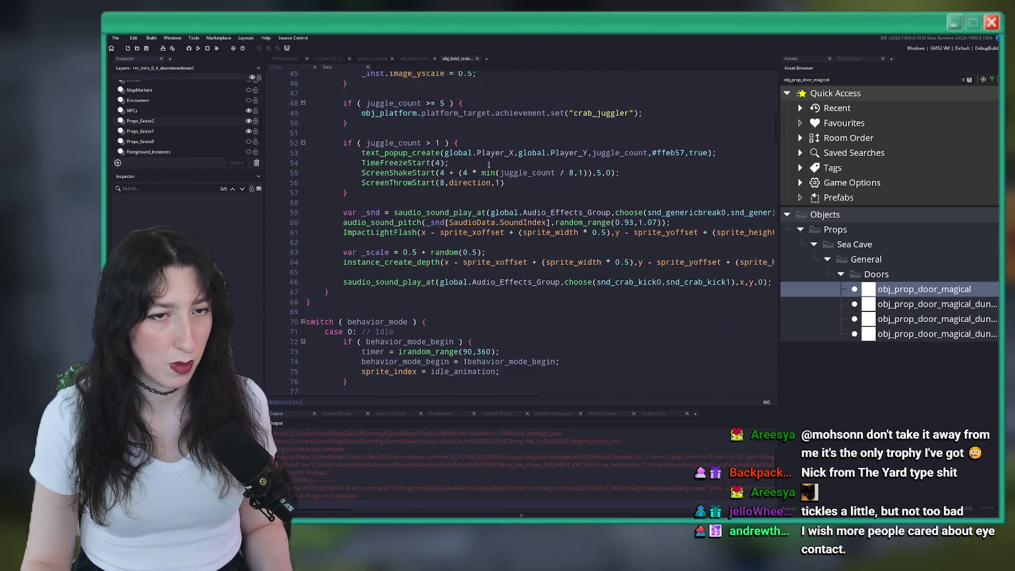
scroll(482, 150, "down", 4)
scroll(460, 150, "up", 2)
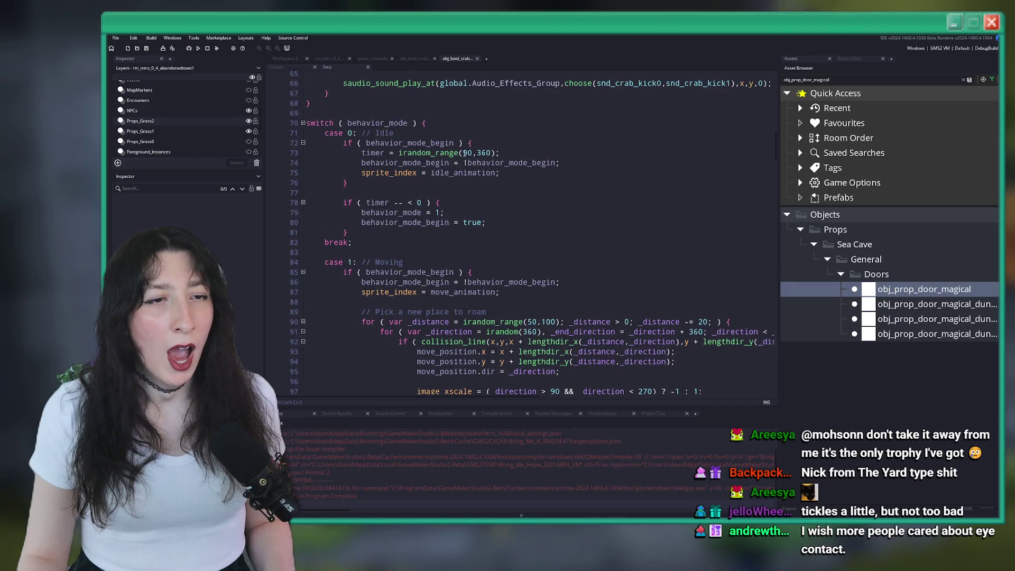
scroll(438, 150, "down", 1)
scroll(615, 217, "down", 3)
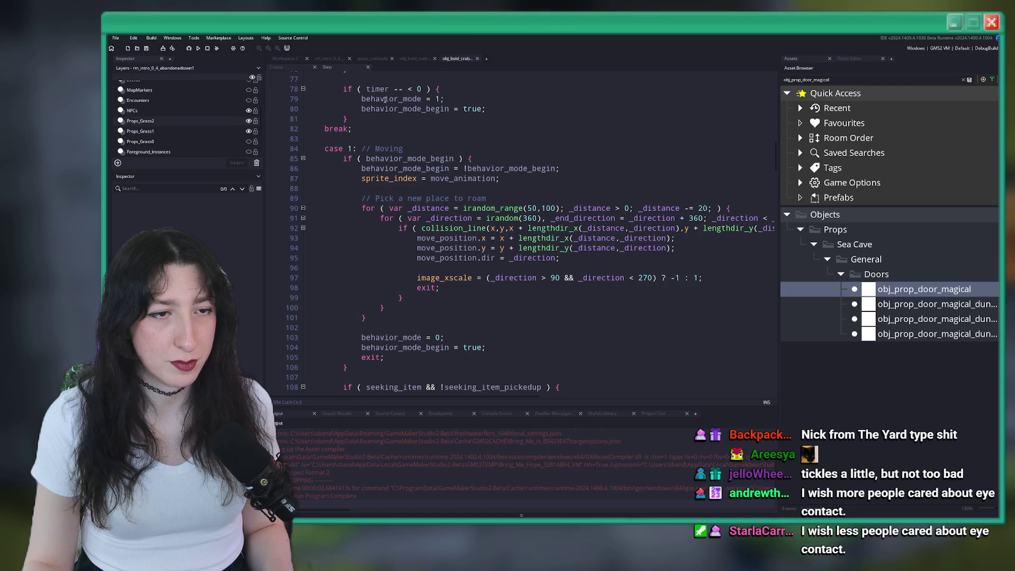
scroll(401, 88, "down", 20)
scroll(473, 229, "down", 20)
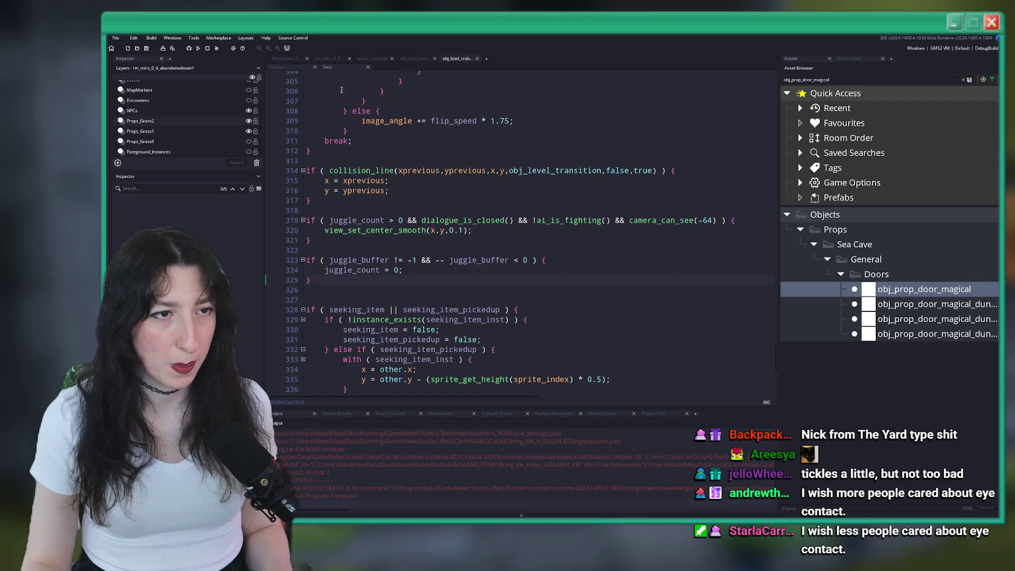
Step: Open the crab-to-kill object's Step code at the rectangle_in_rectangle call, then build and run
key("ctrl+Tab")
scroll(556, 154, "down", 5)
double_click(432, 228)
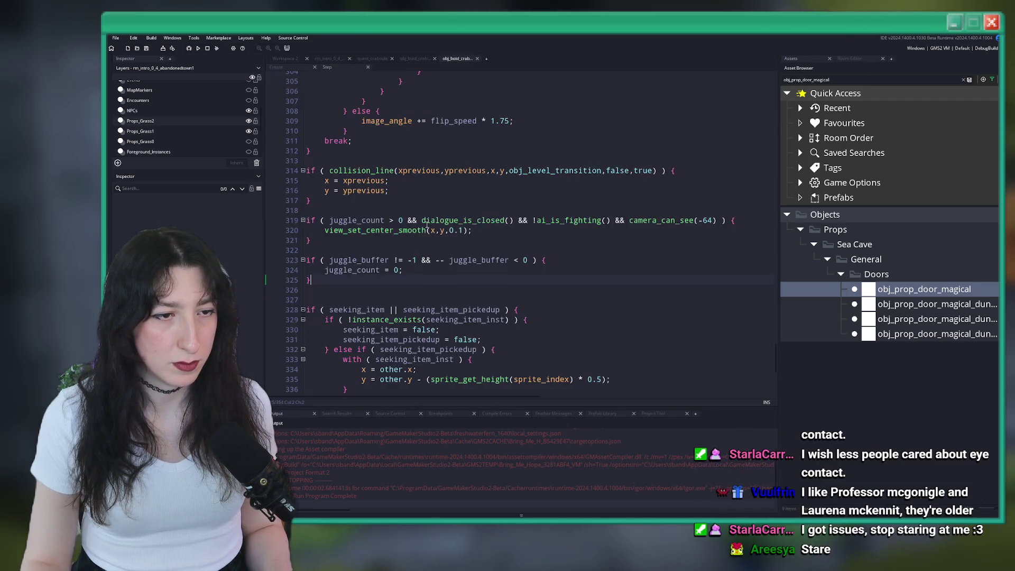
scroll(551, 271, "down", 5)
key("Page_Up")
key("Page_Up")
key("Page_Up")
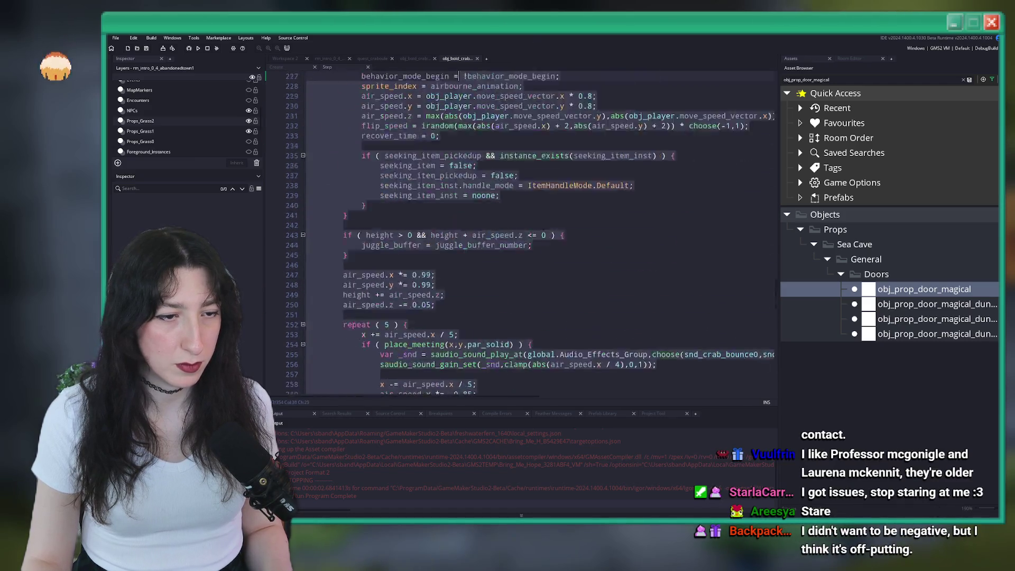
scroll(546, 206, "up", 5)
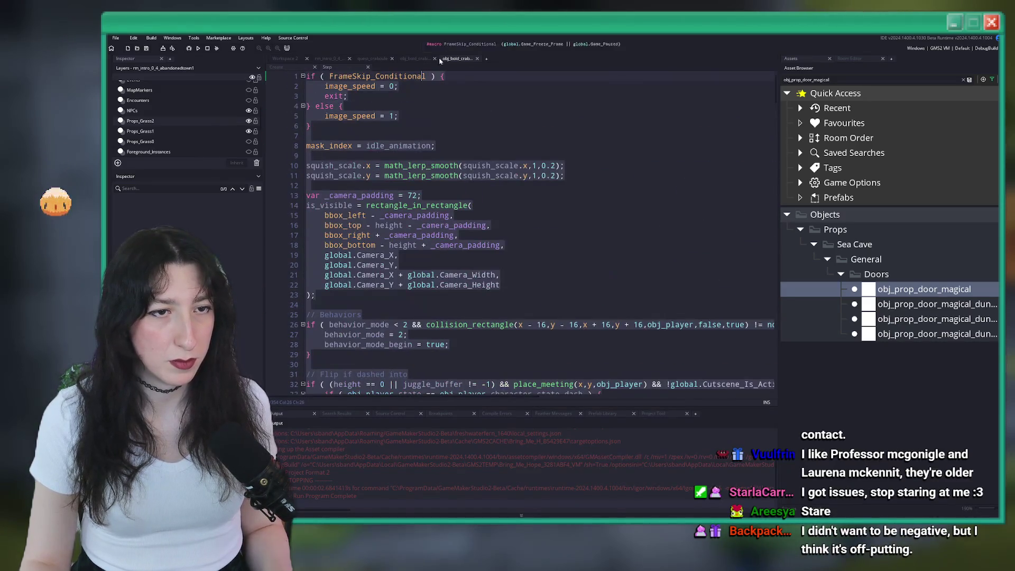
scroll(547, 206, "down", 2)
left_click(545, 134)
key("F5")
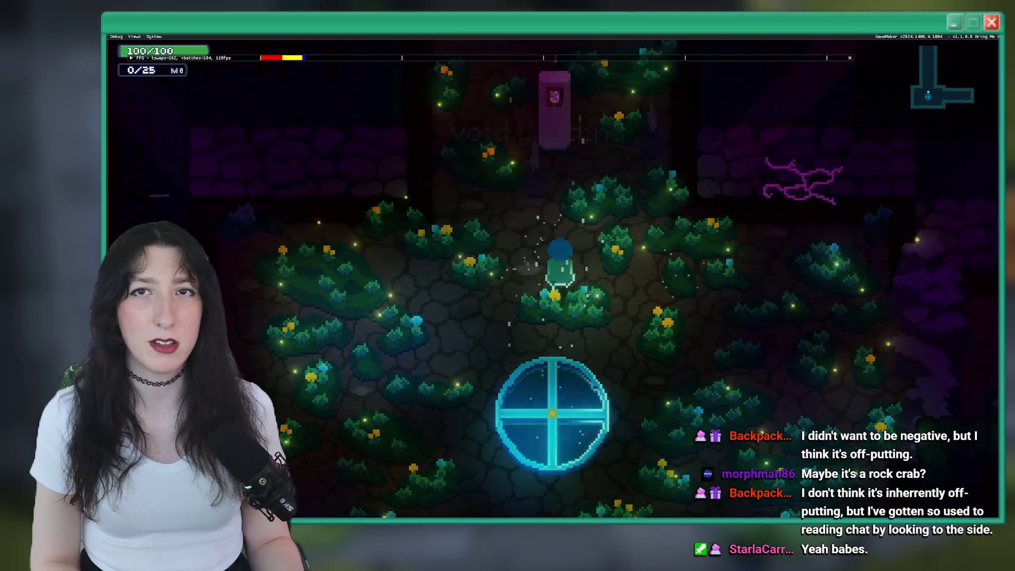
Step: Warp to rm_intro_0_4_abandonedtown1 via the debug console and walk into the crab's room
key("grave")
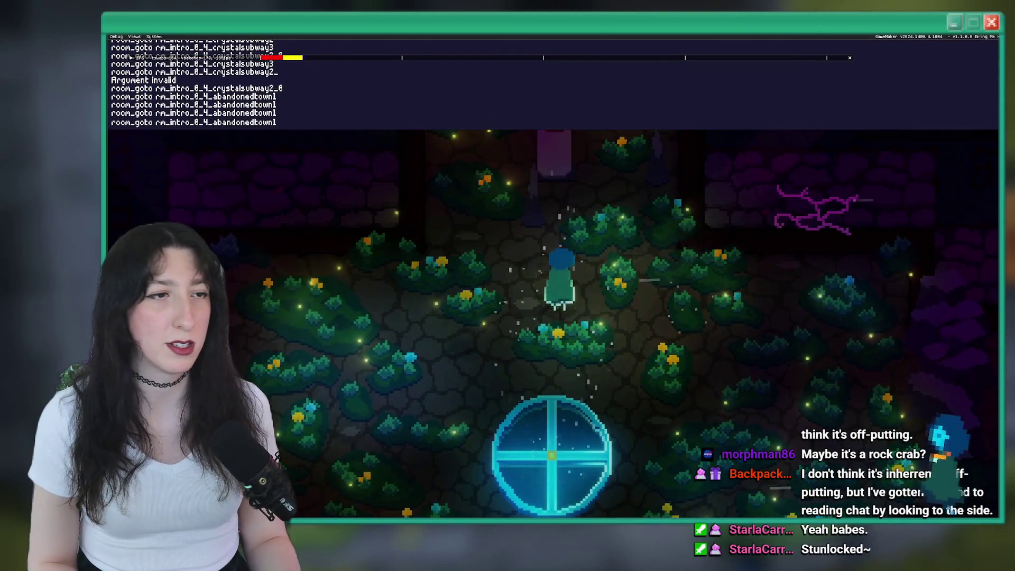
key("Return")
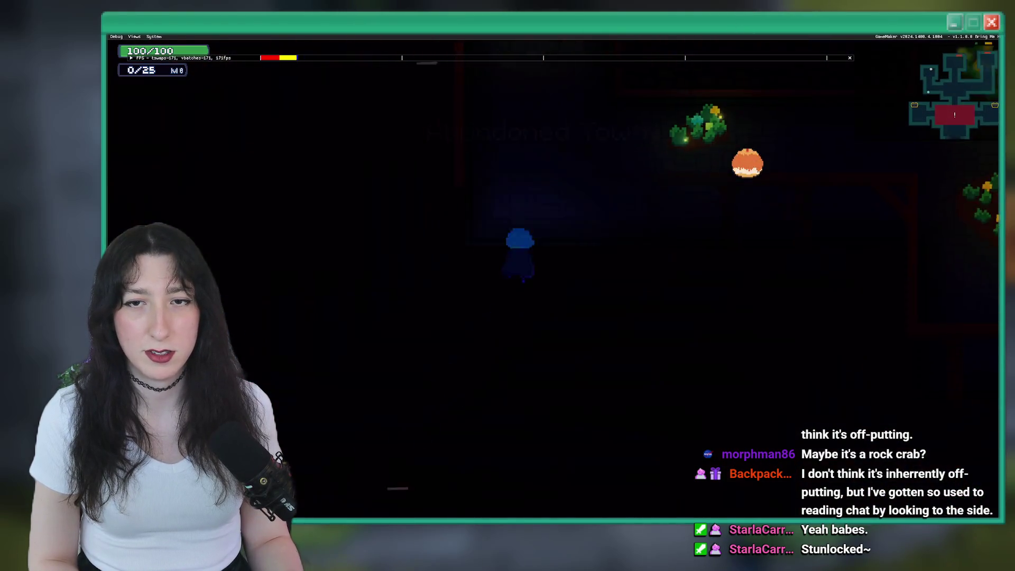
key("w")
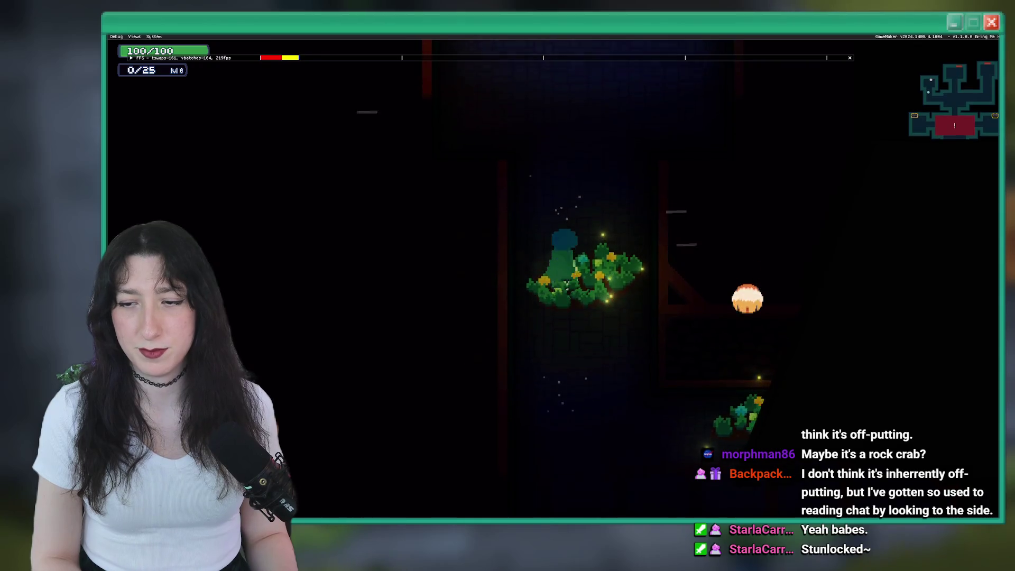
key("s")
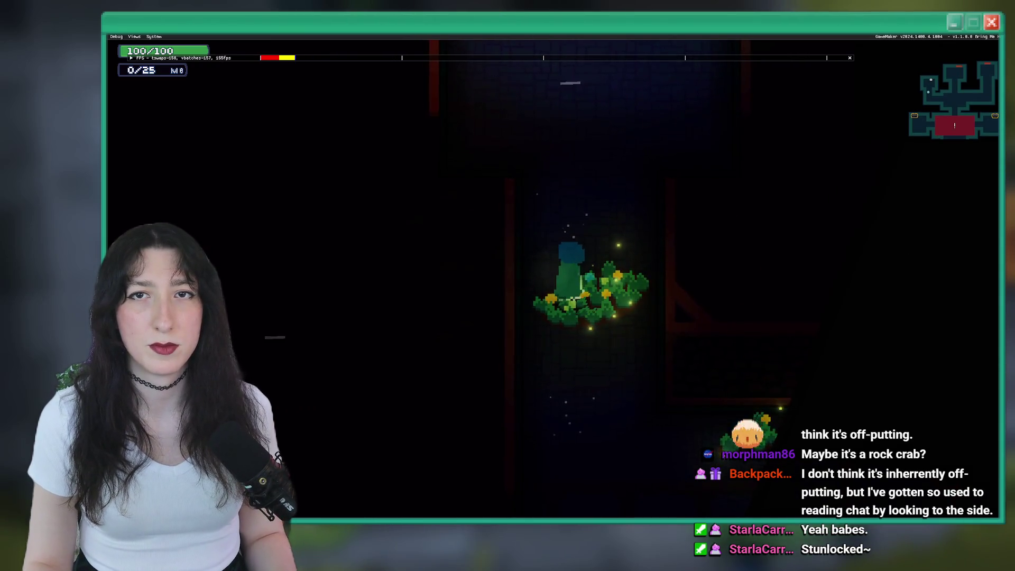
key("s")
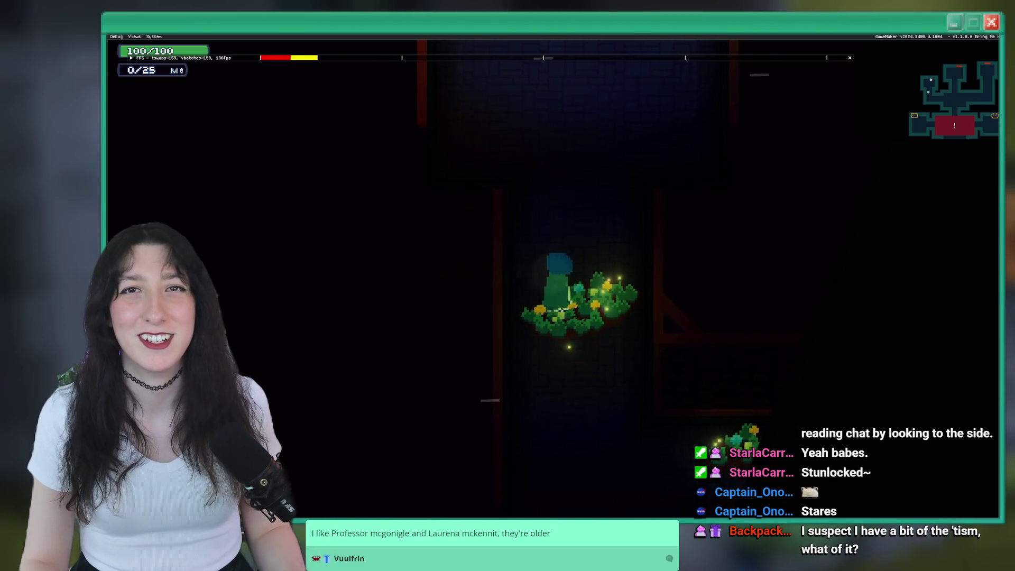
key("w")
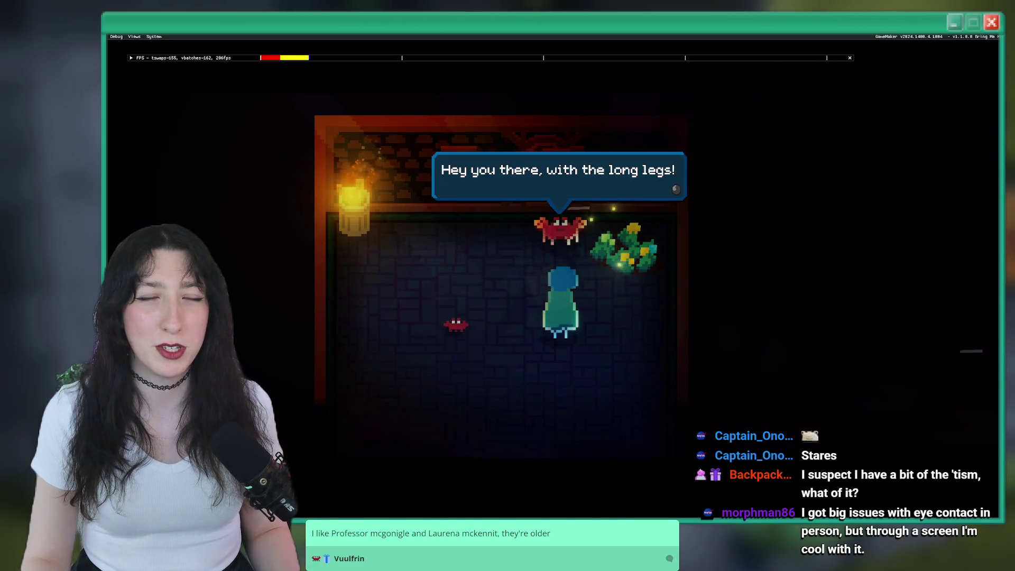
Step: Talk to the crabs until the dialogue_perform Code Error appears, then close it
key("space")
key("space")
key("space")
key("space")
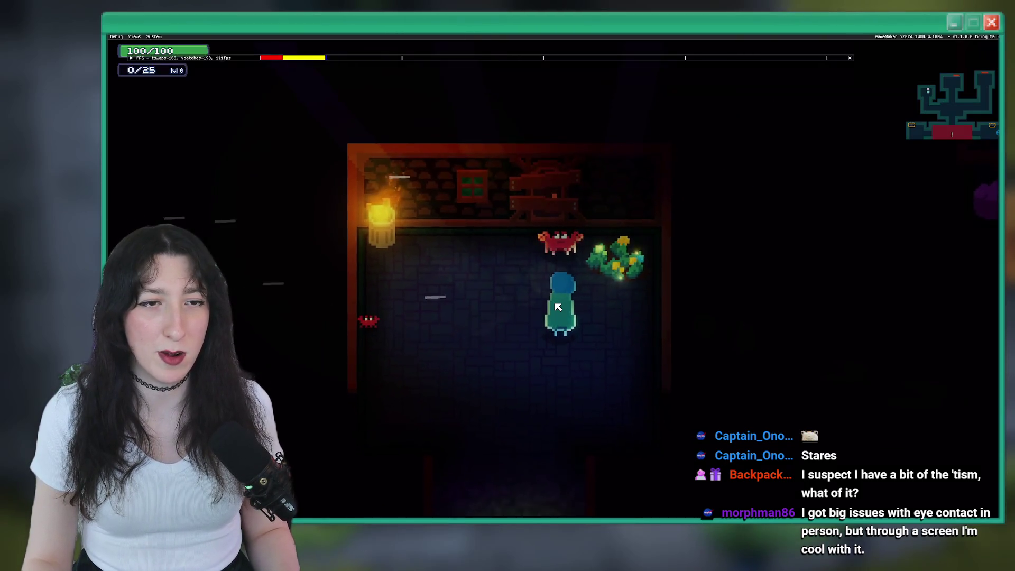
key("a")
key("w")
key("d")
key("space")
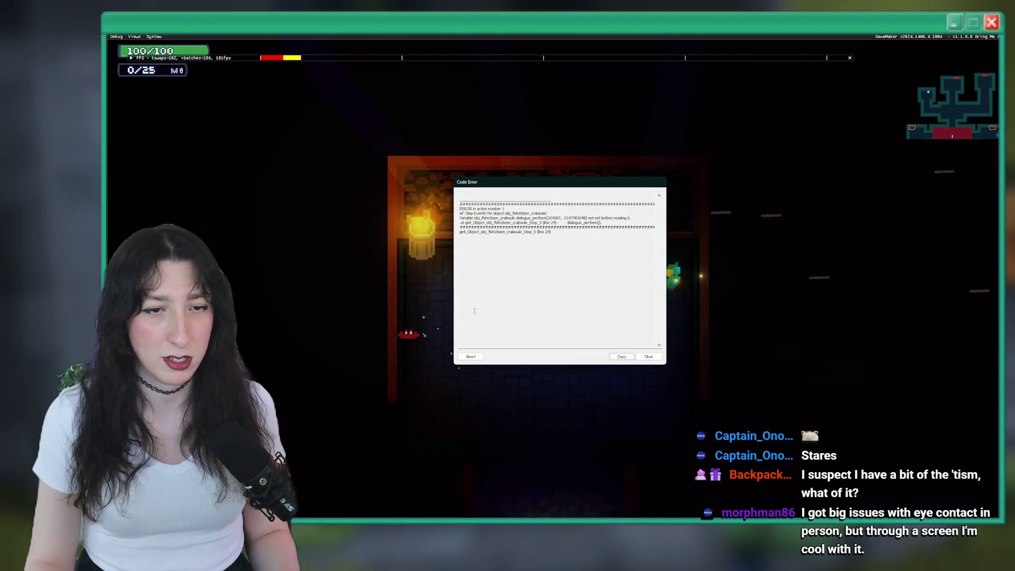
left_click(471, 356)
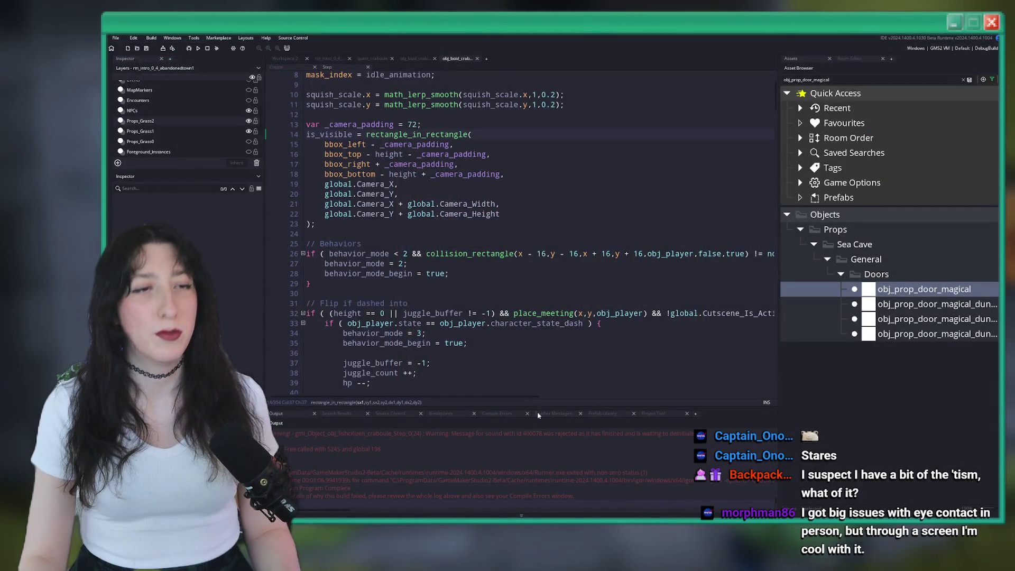
Step: Glance at the dialogue spreadsheet, then view the crab object's Create and Step code
key("alt+Tab")
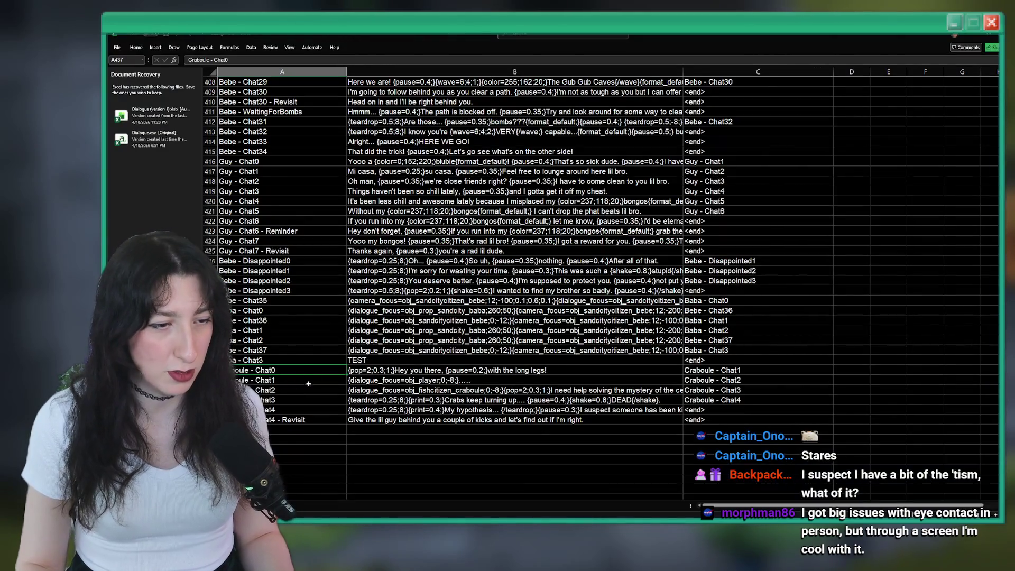
key("alt+Tab")
key("alt+Tab")
key("alt+Tab")
key("alt+Tab")
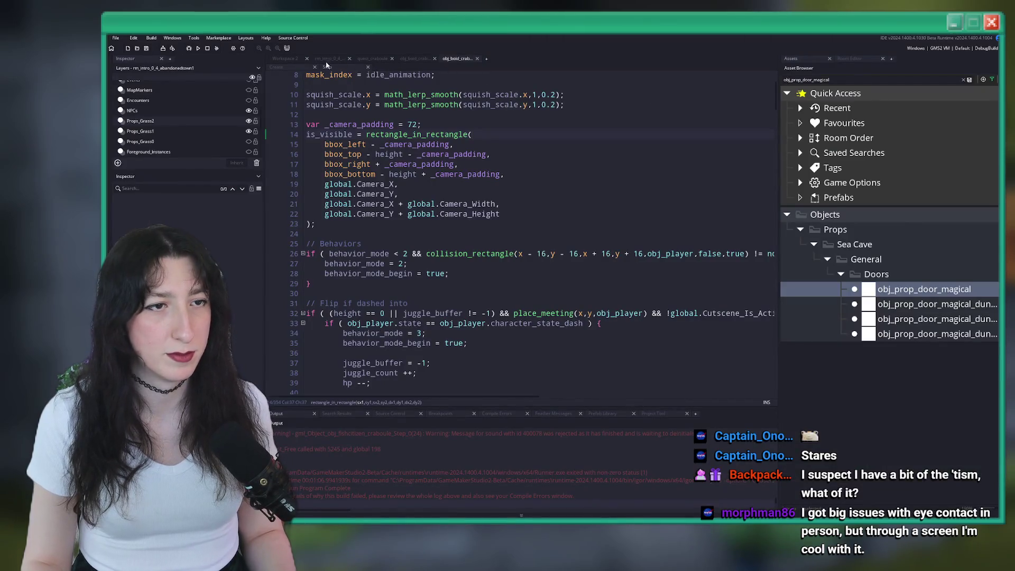
left_click(311, 66)
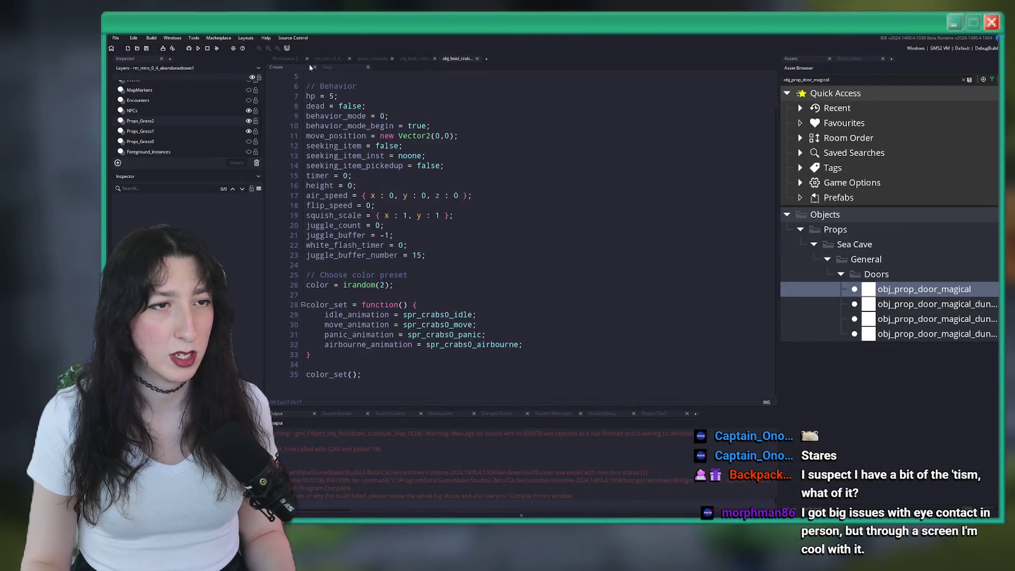
left_click(416, 58)
Step: Scroll through the Step code, open and close Draw Begin, then close the crab's code editor
scroll(522, 260, "down", 10)
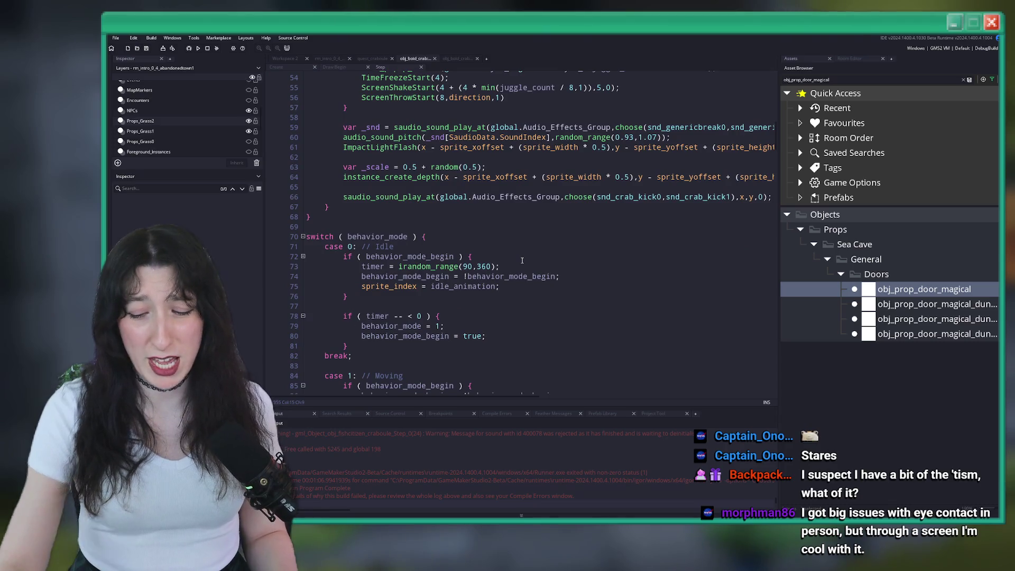
scroll(523, 270, "down", 7)
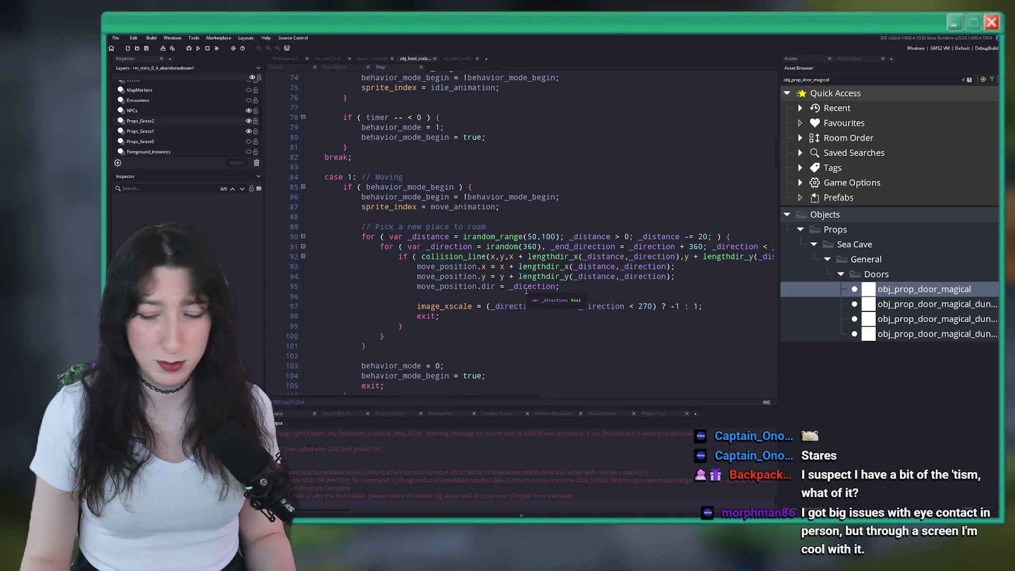
scroll(527, 290, "down", 18)
scroll(566, 306, "down", 20)
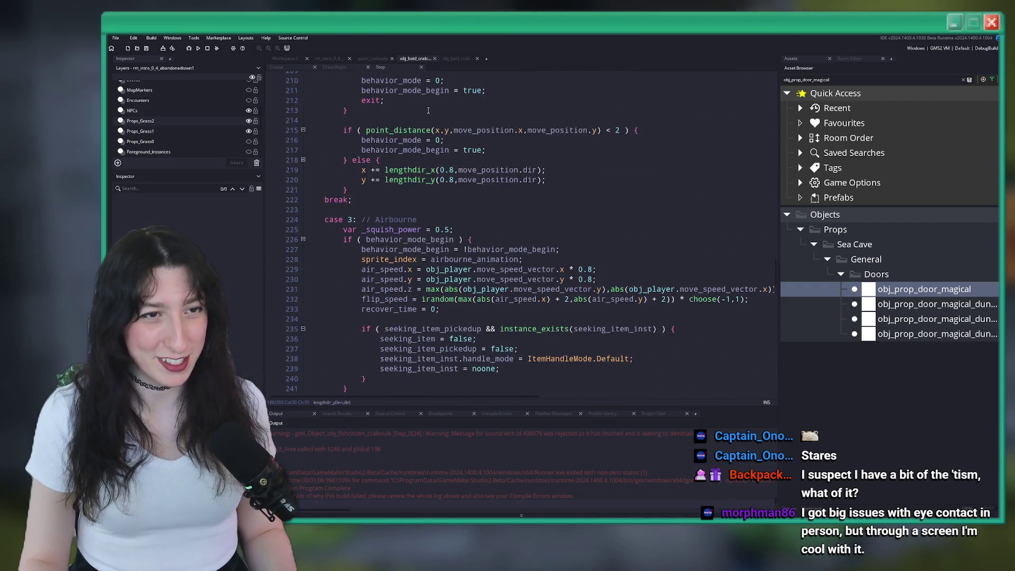
left_click(334, 67)
left_click(368, 67)
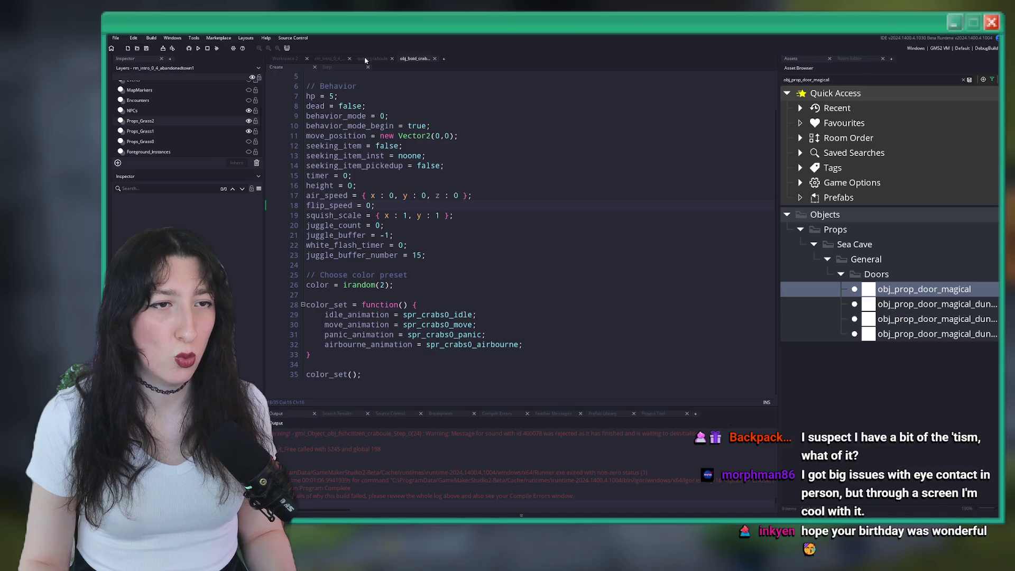
left_click(435, 59)
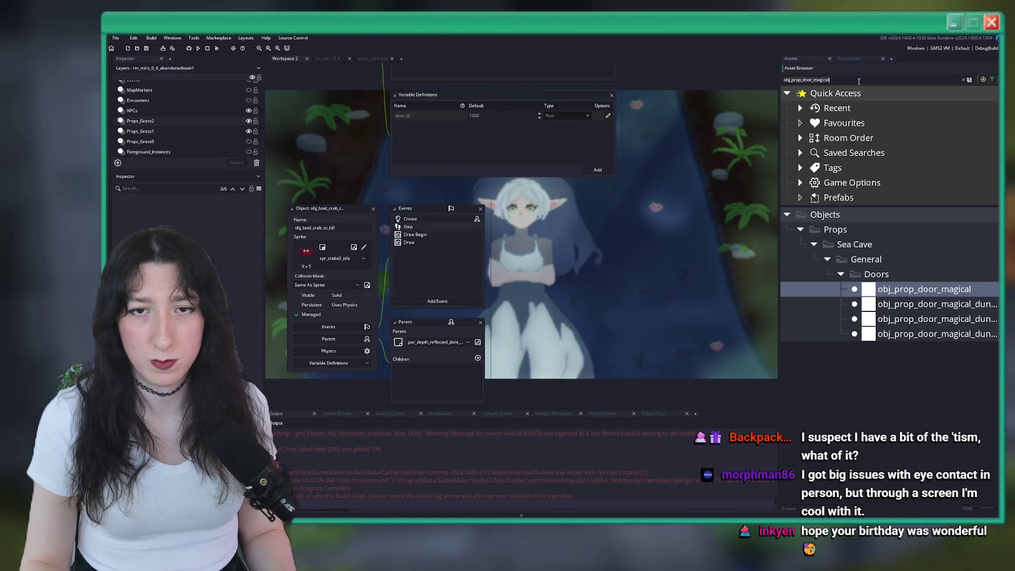
Step: Search the Asset Browser for 'crabou' and open obj_fishcitizen_craboule's event code
key("ctrl+a")
key("BackSpace")
type("crabou")
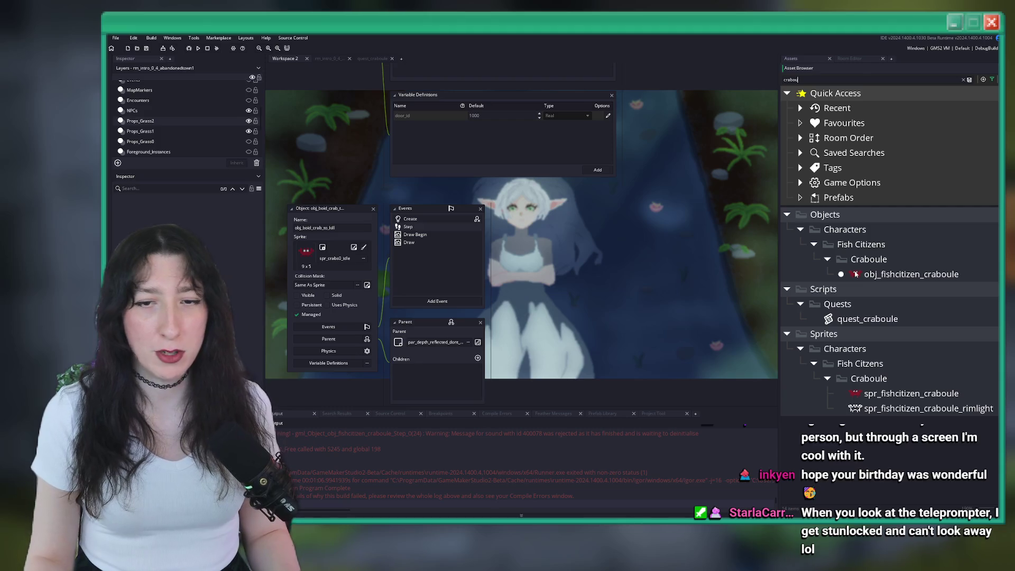
double_click(857, 275)
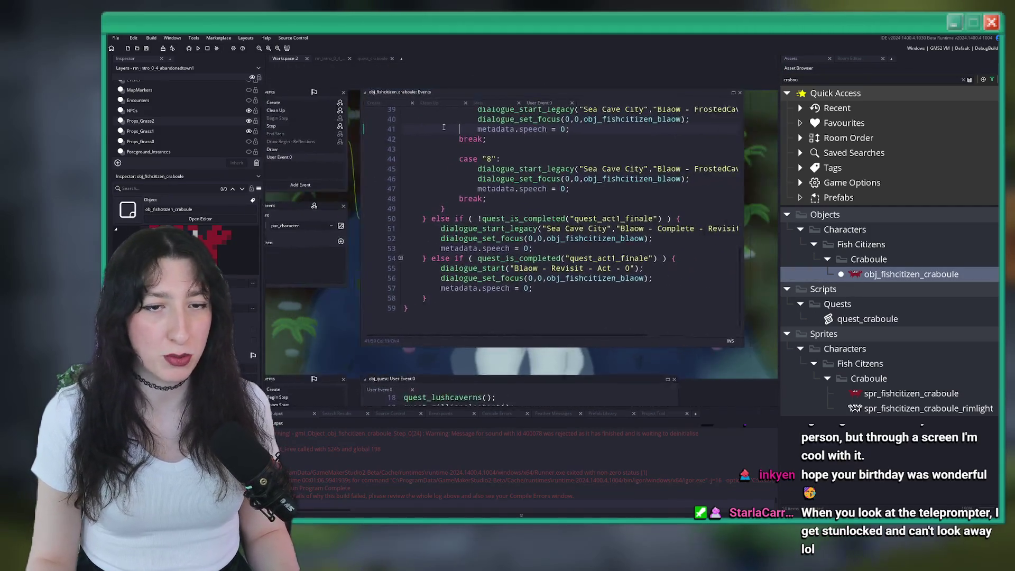
Step: Delete the old else-if branches and the old code after case "0"
scroll(489, 231, "up", 7)
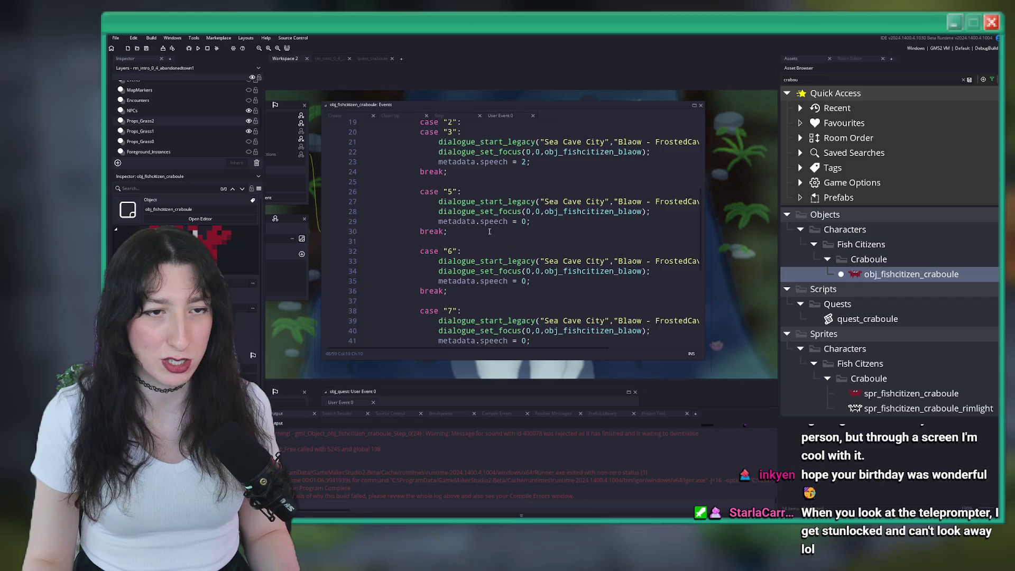
scroll(490, 231, "down", 7)
left_click_drag(389, 312, 399, 250)
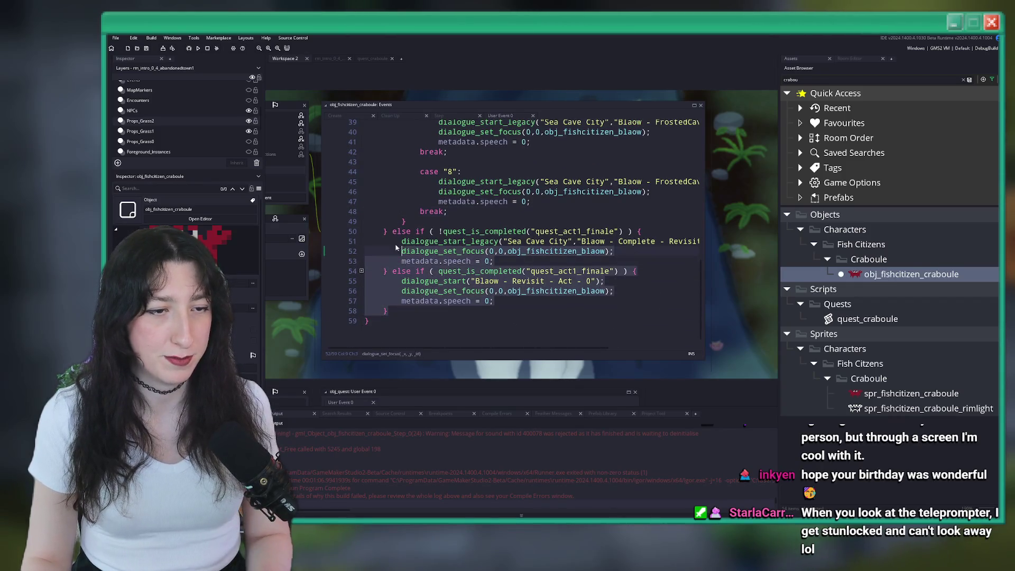
key("Delete")
scroll(345, 164, "up", 10)
left_click(365, 154, "shift")
key("shift+Down")
key("shift+Down")
key("shift+Down")
key("Delete")
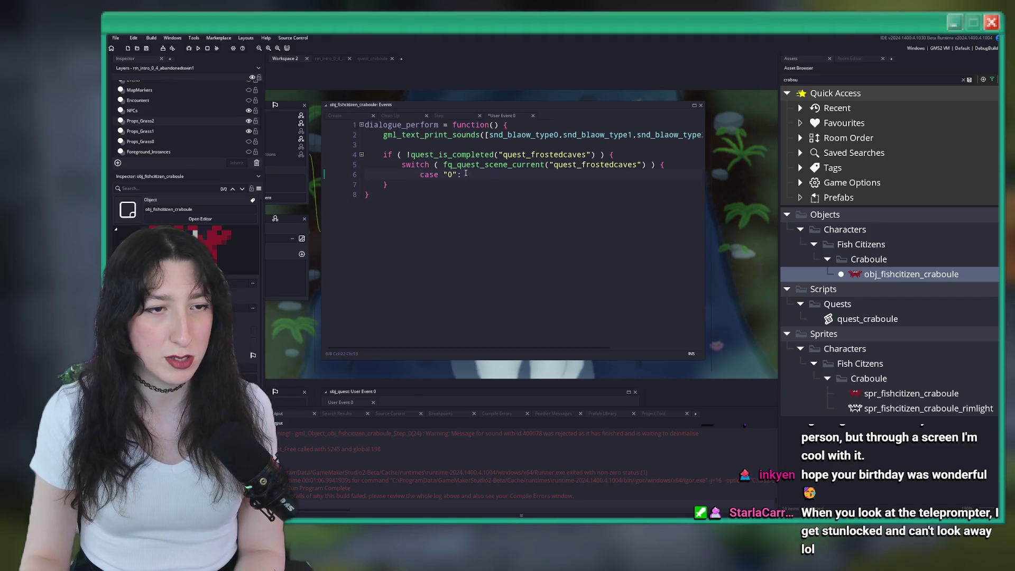
Step: Add break; under case "0" and change the quest check from quest_frostedcaves to quest_craboule
left_click_drag(402, 165, 385, 155)
left_click(425, 154)
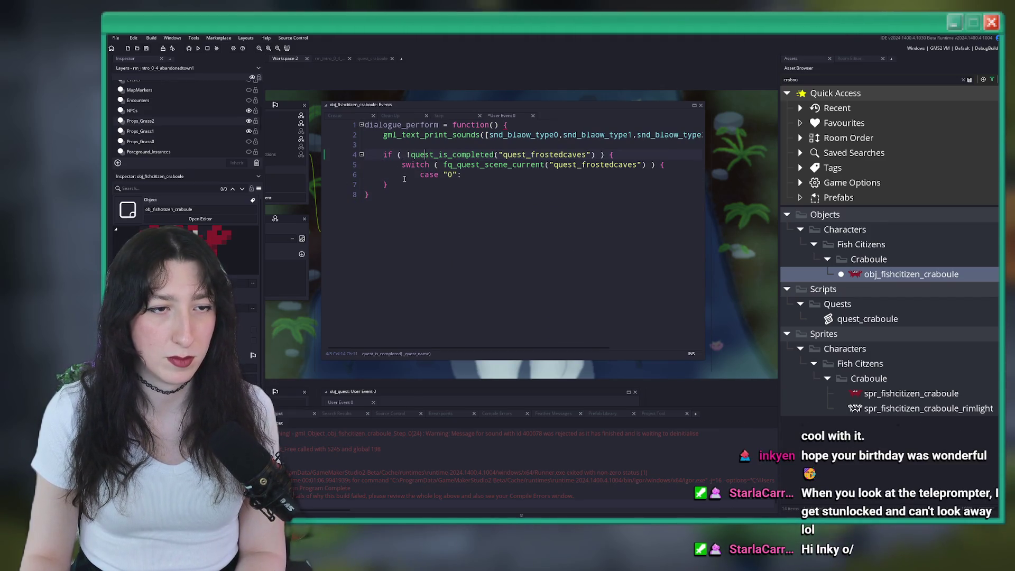
key("Return")
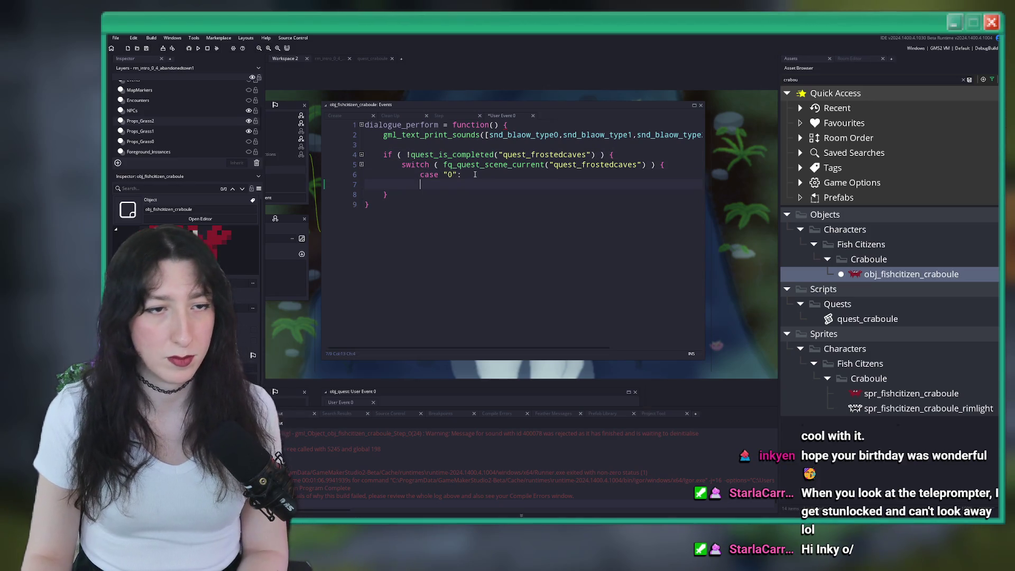
type("break;")
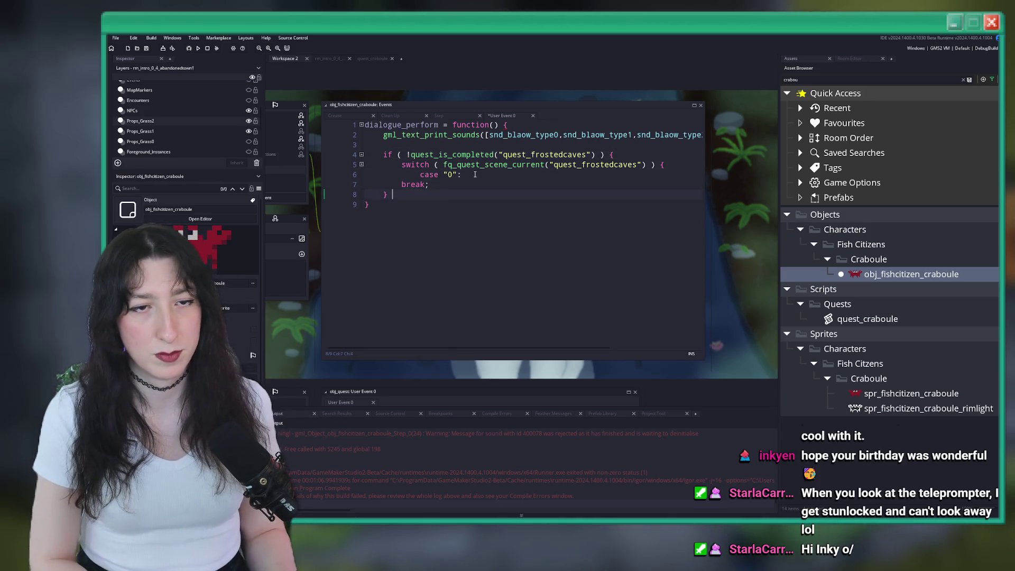
type("else {")
left_click(588, 145)
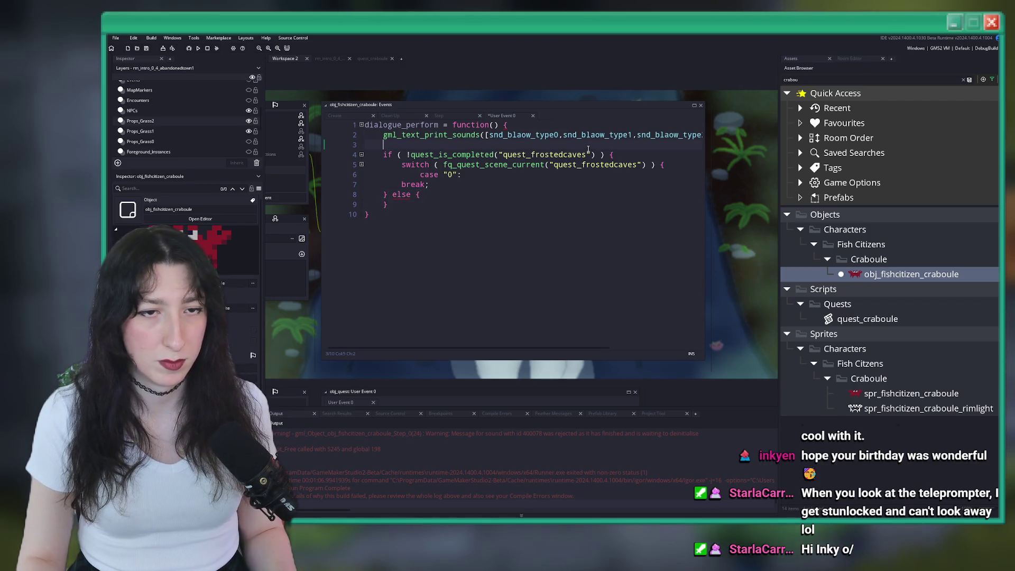
key("ctrl+Delete")
type("craboule")
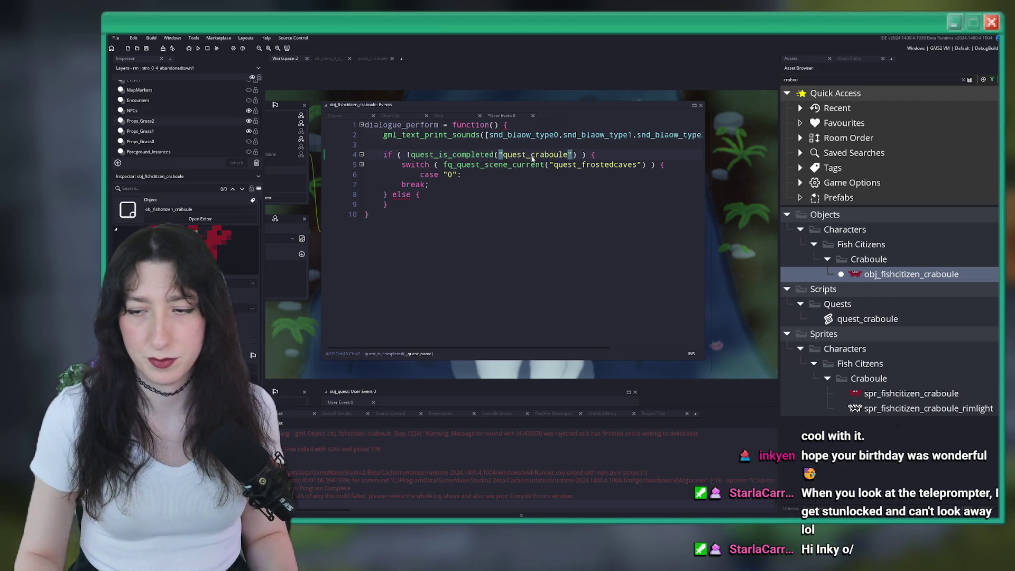
key("F12")
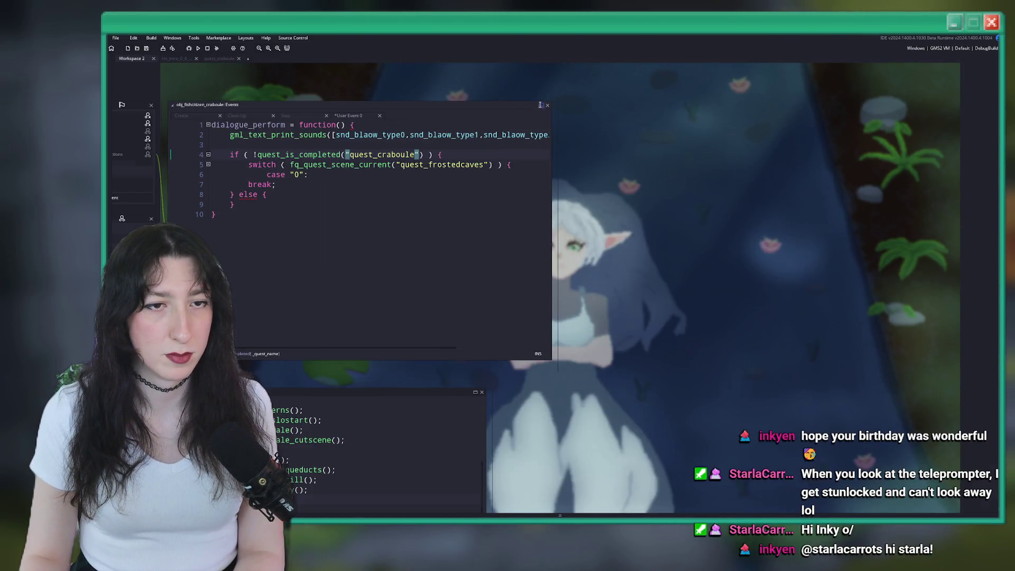
Step: Maximize the craboule's User Event 0 code window and review the break and else lines
left_click(540, 107)
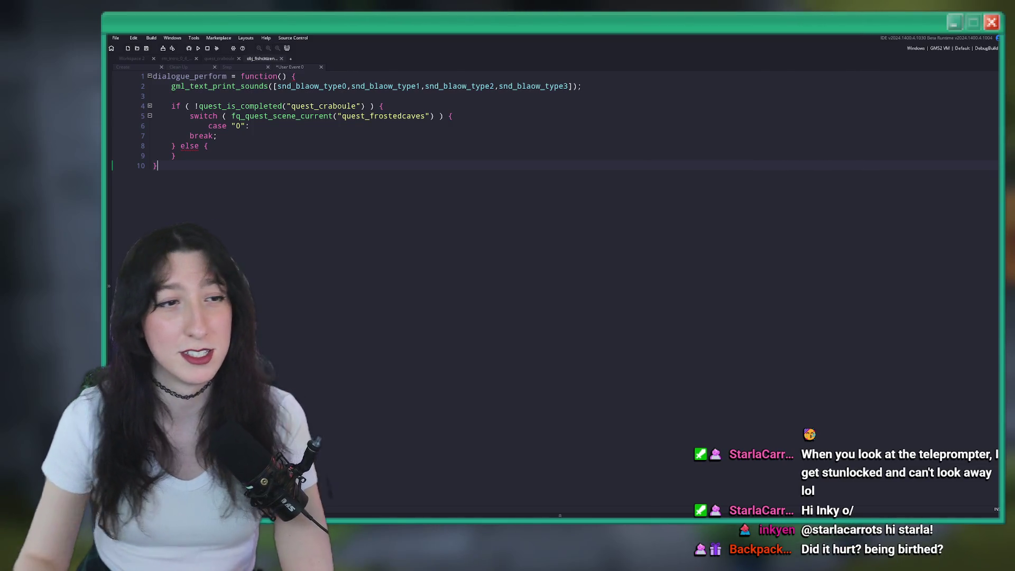
left_click(363, 133)
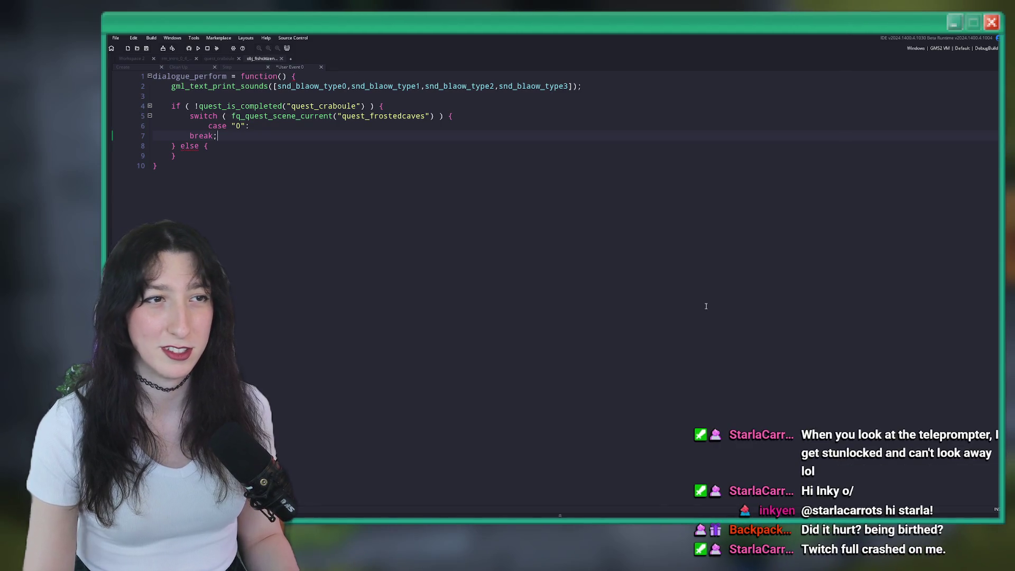
left_click(682, 144)
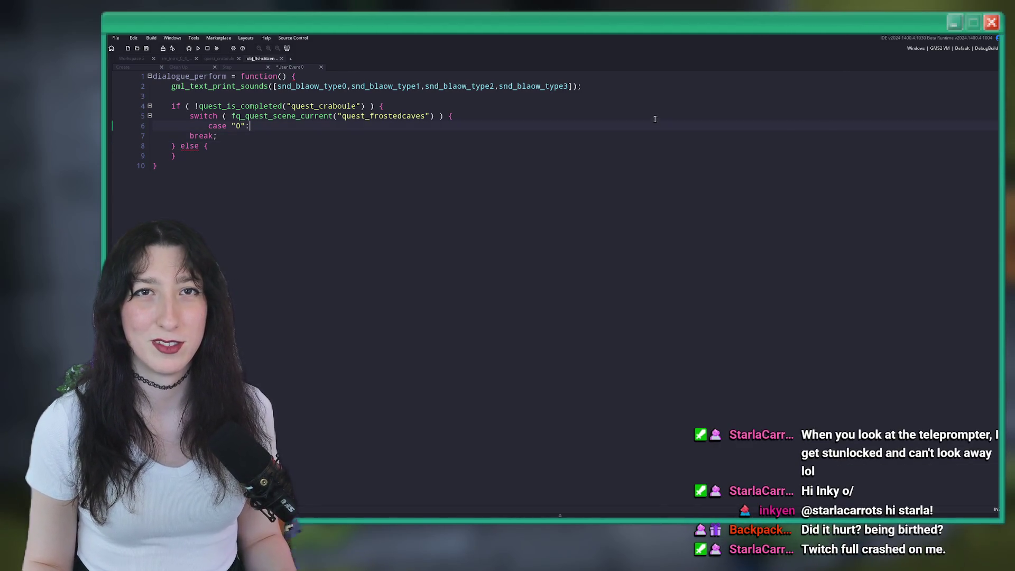
Step: Replace quest_frostedcaves with quest_craboule as the switch's quest argument
double_click(338, 106)
key("ctrl+c")
double_click(381, 116)
key("ctrl+v")
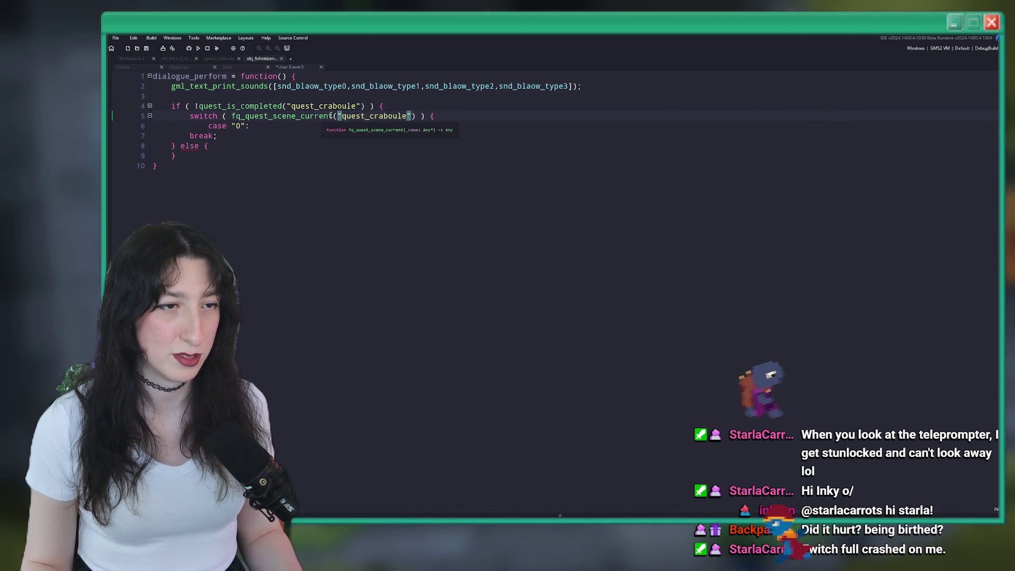
Step: Rename the switch's function call to quest_get_status, drop the stray fq prefix, and save
left_click_drag(332, 116, 275, 115)
type("get")
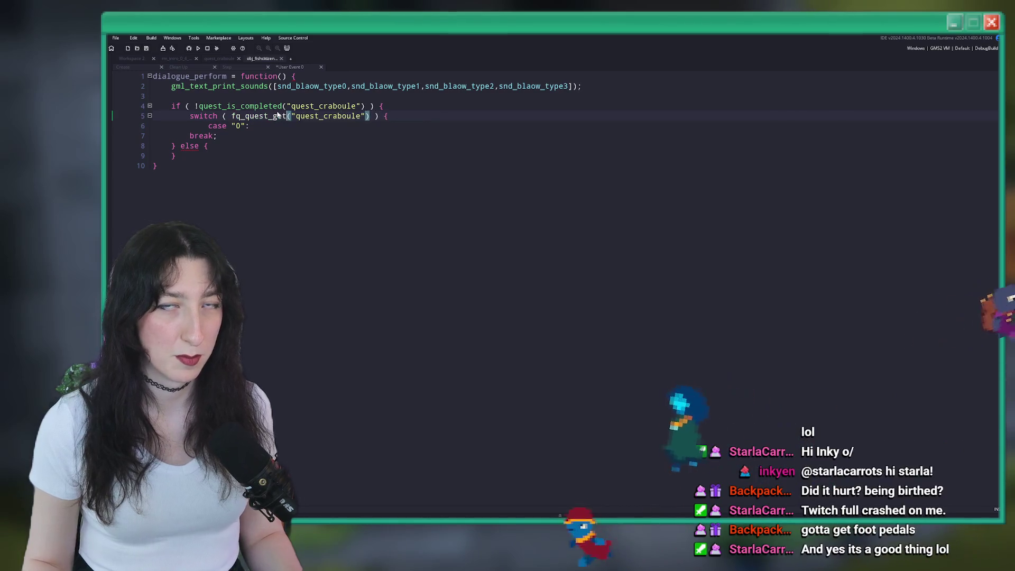
type("_tsta")
key("BackSpace")
key("BackSpace")
key("BackSpace")
type("status")
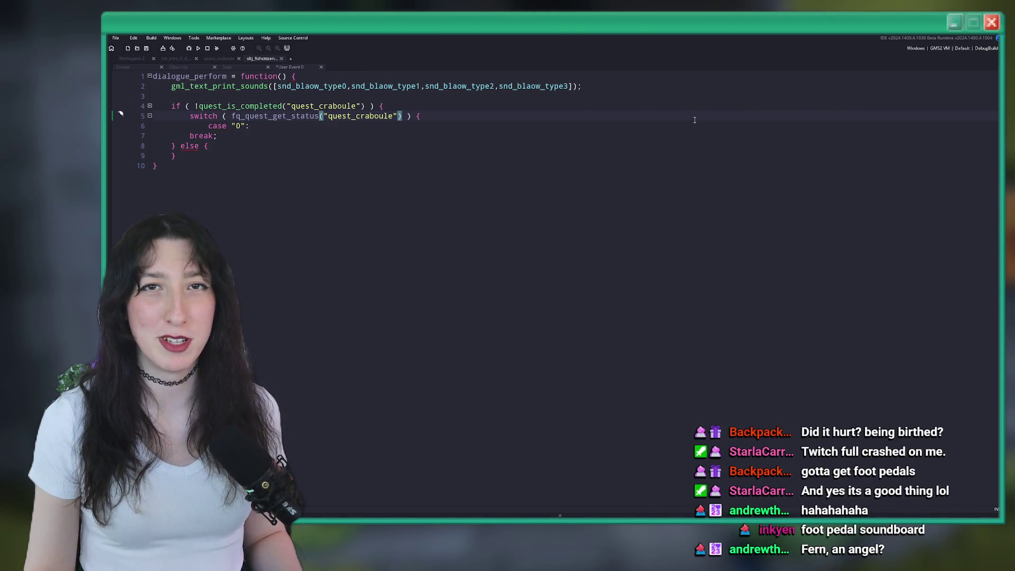
double_click(378, 115)
left_click(276, 118)
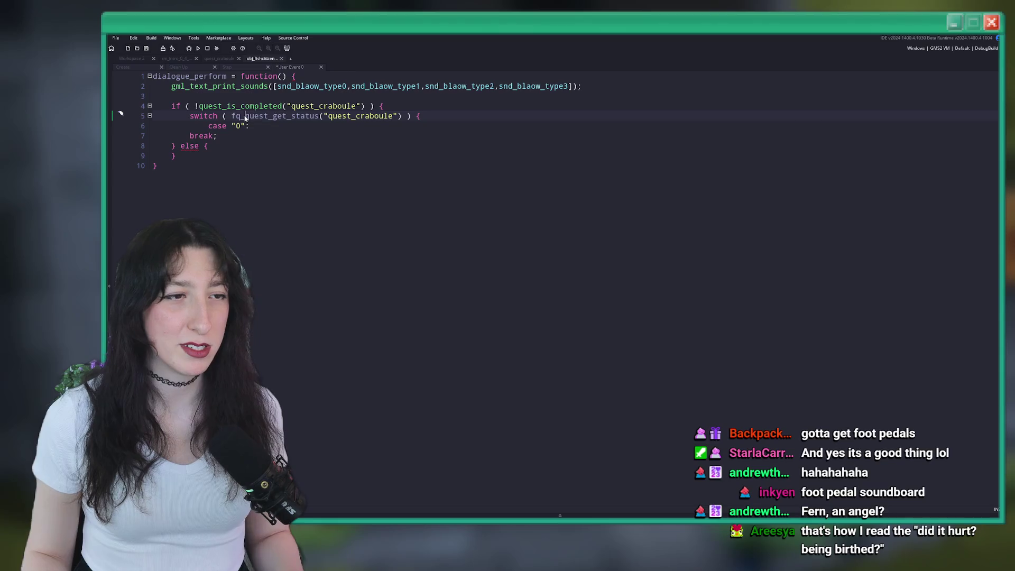
key("Insert")
key("Insert")
type("q")
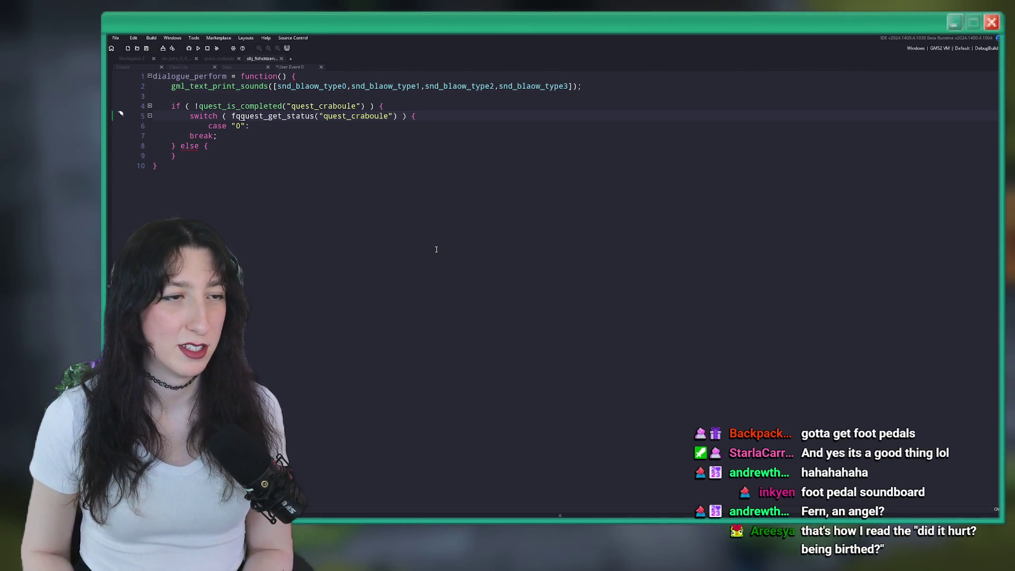
key("BackSpace")
key("BackSpace")
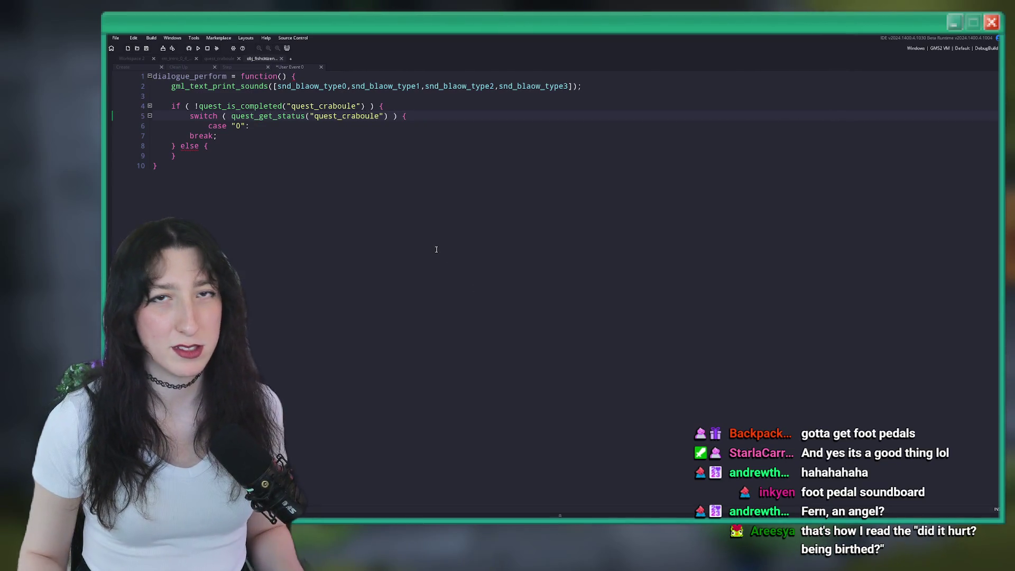
key("ctrl+s")
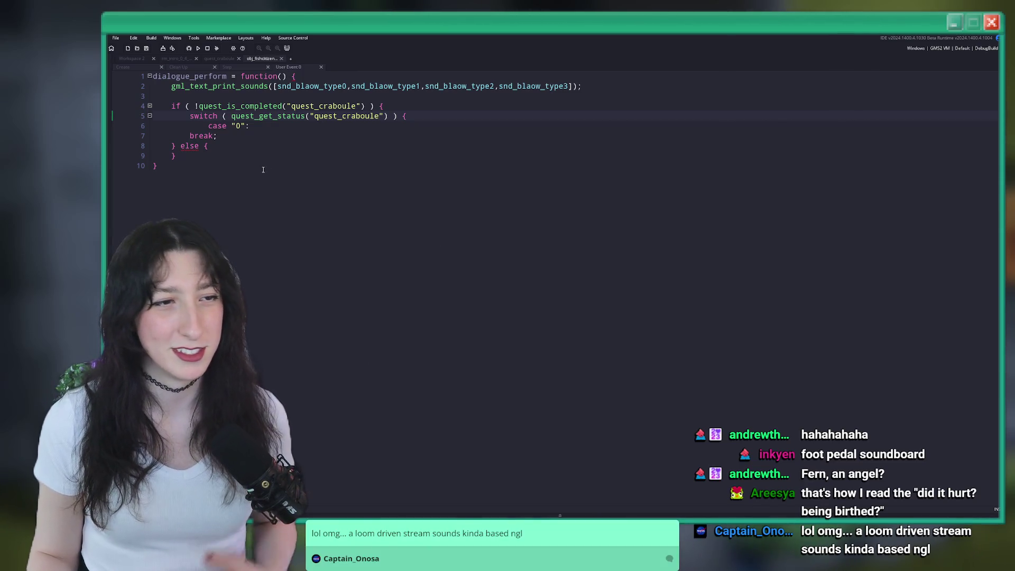
Step: Undo an accidental line split on the case line and select the placeholder case value 0
left_click(297, 129)
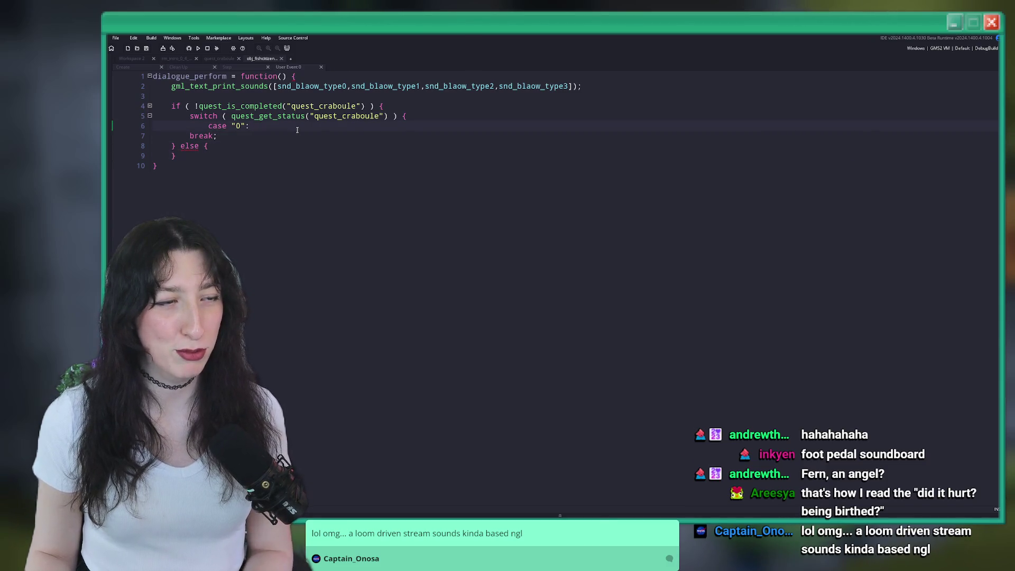
key("ctrl+z")
key("super")
key("super")
key("ctrl+z")
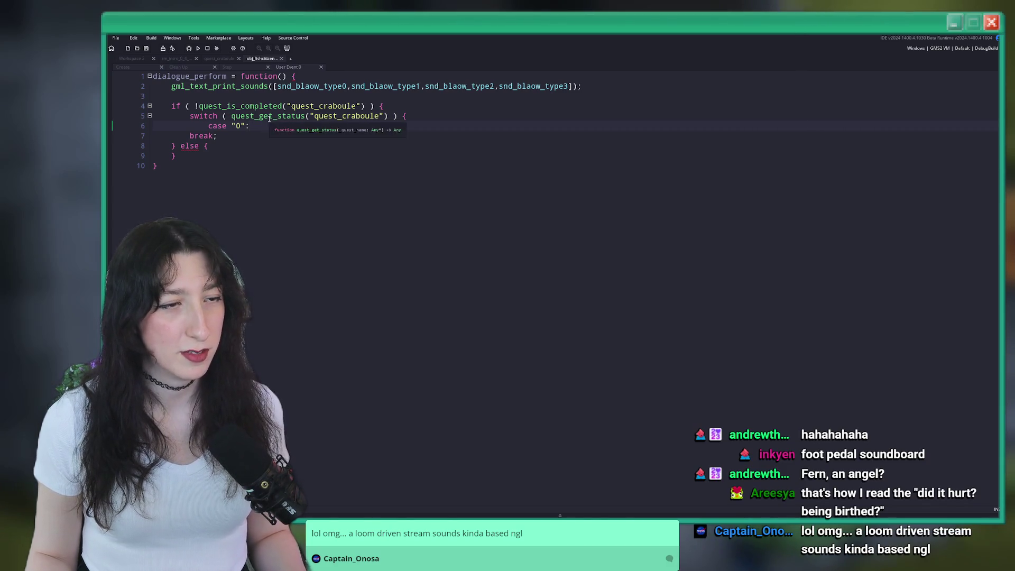
double_click(236, 127)
Step: Change the case label to "Kick the crab" and save the script
type("lk to Craboule\"")
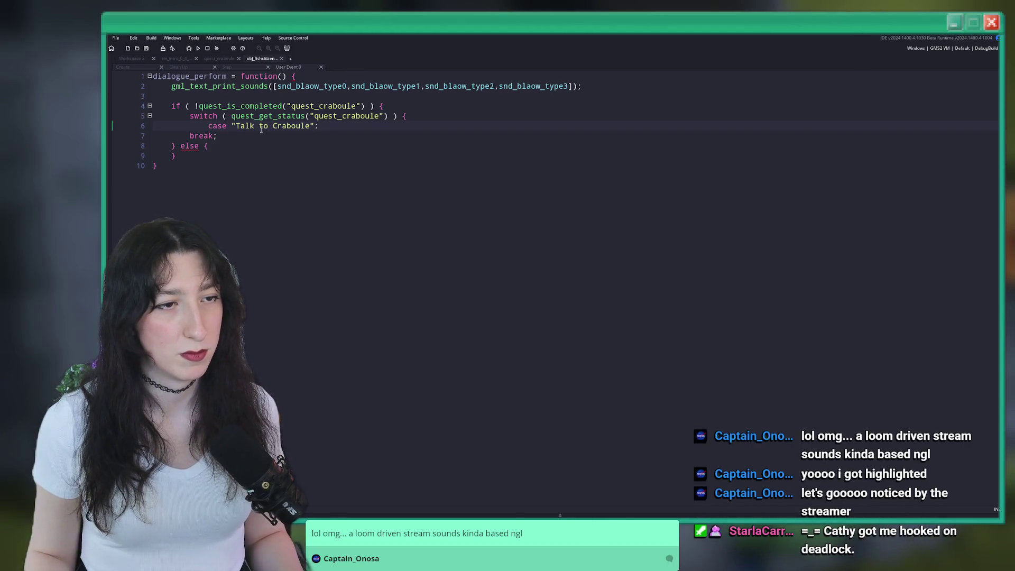
left_click_drag(307, 125, 236, 129)
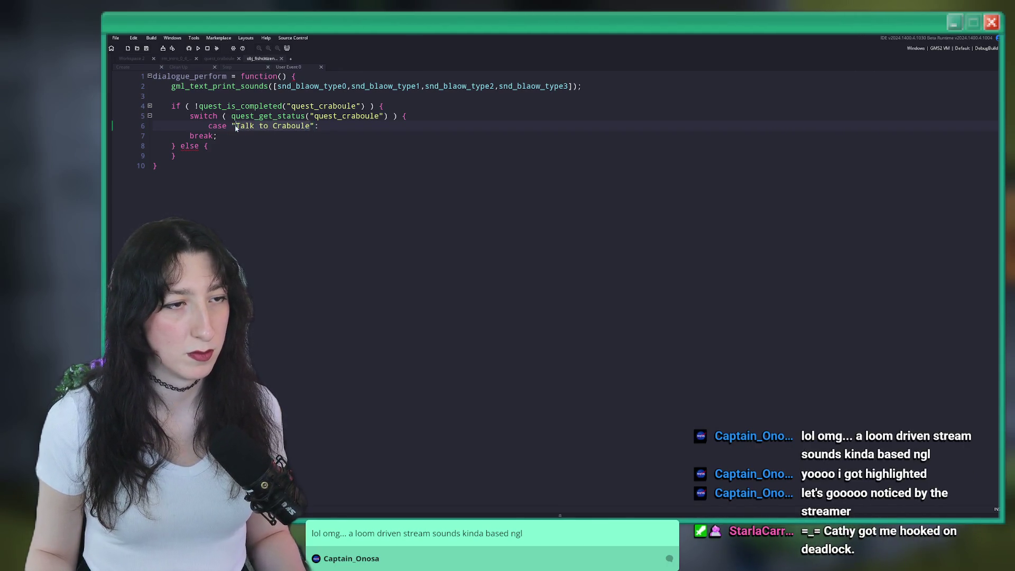
type("Kick the ")
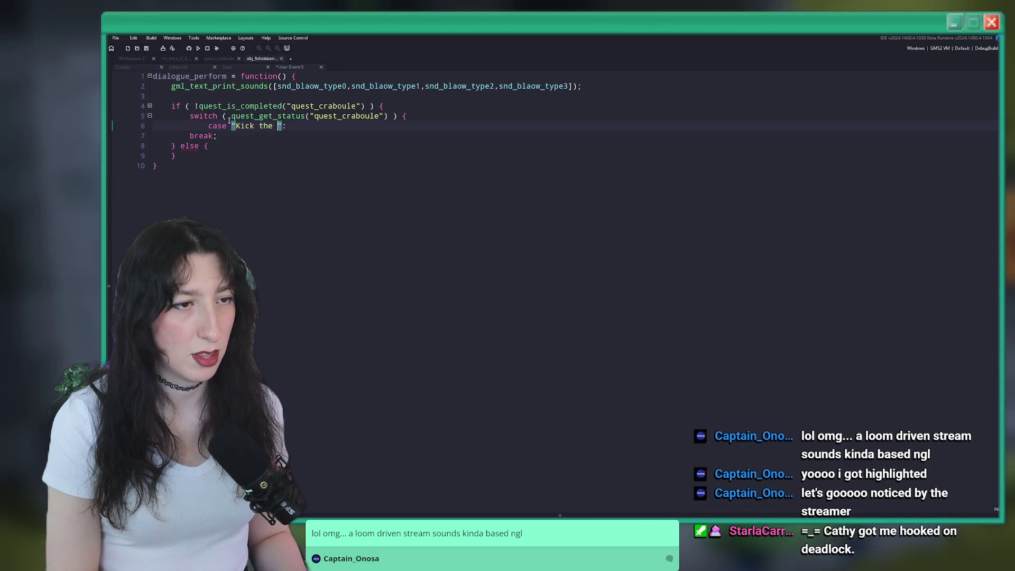
type("crab")
key("ctrl+s")
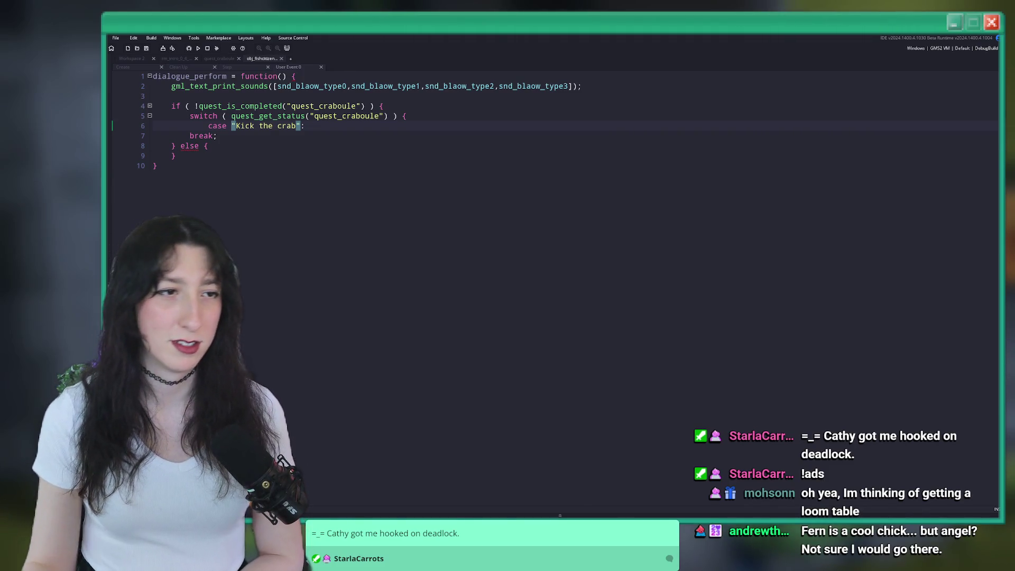
Step: Add an empty line inside the Kick the crab case and a closing brace for the switch
left_click(320, 125)
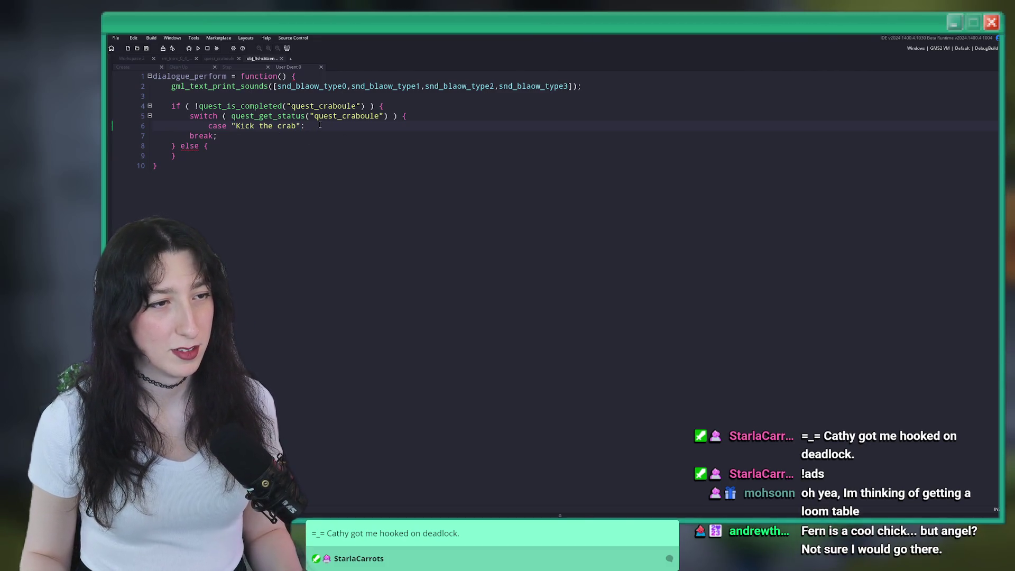
key("End")
key("Return")
type("}")
key("Up")
key("Up")
key("End")
key("Return")
key("Tab")
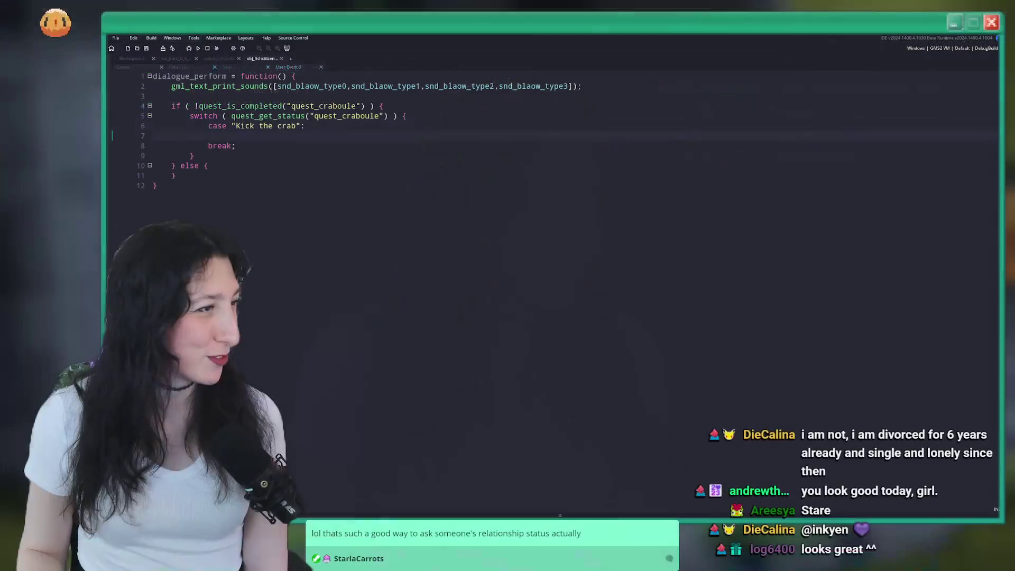
left_click(633, 201)
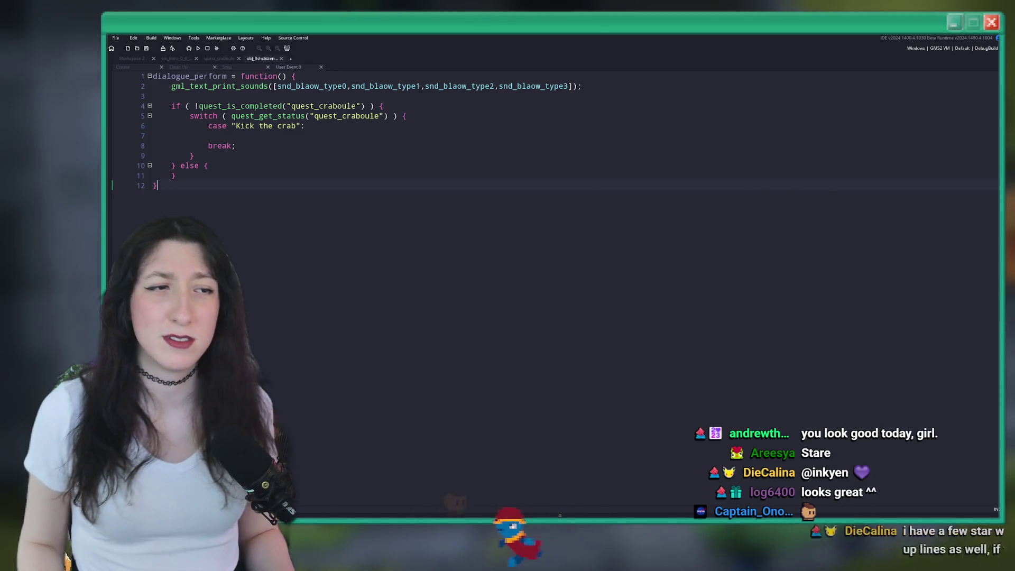
left_click(374, 139)
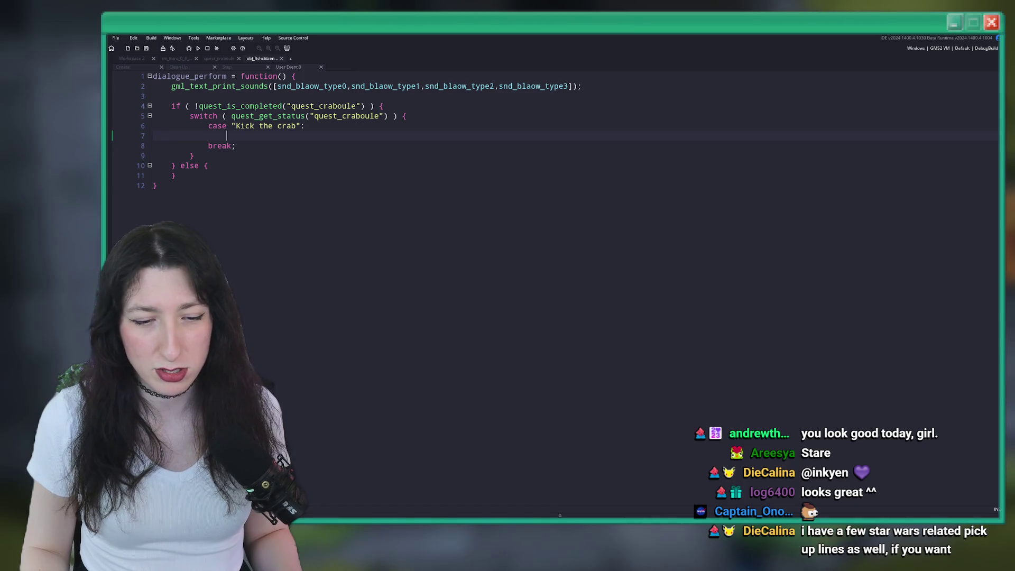
Step: Call dialogue_start("Craboule - Chat4 - Revisit"); in the Kick the crab case
key("alt+Tab")
key("alt+Tab")
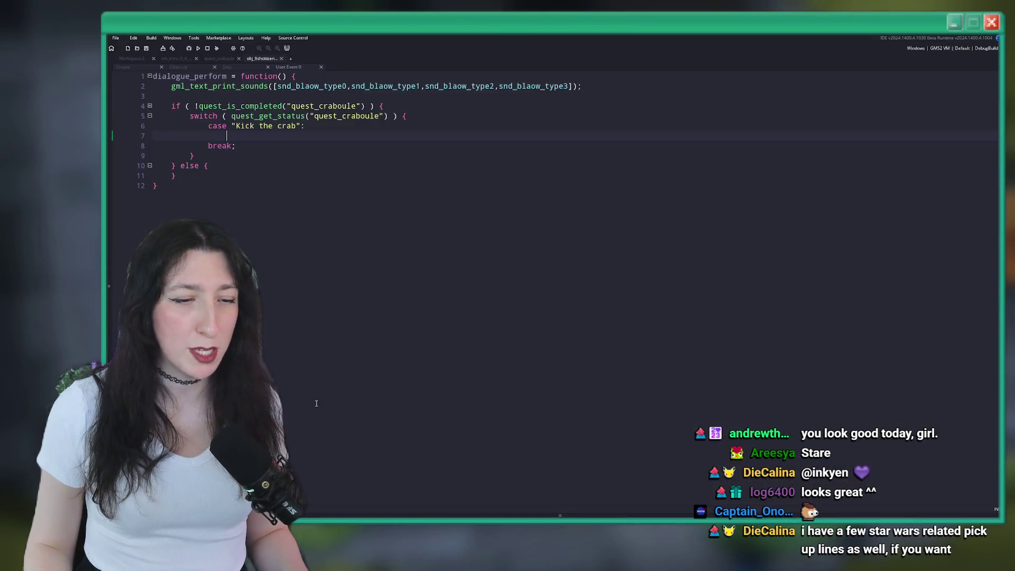
type("dialogue_start(")
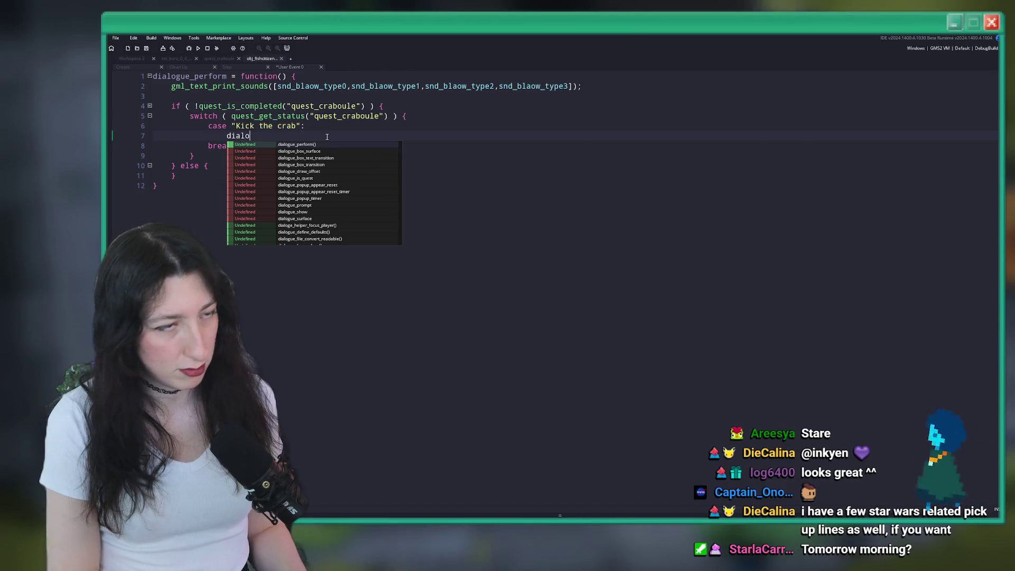
type("Craboule - Chat4 - Revisit")
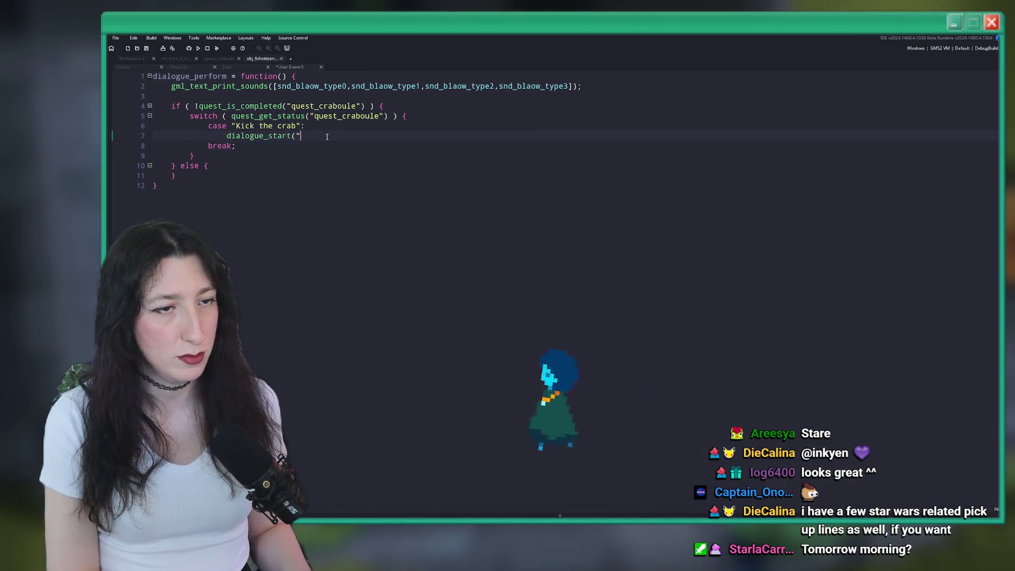
type(");")
key("Return")
Step: Add dialogue_set_focus(0,0,obj_fishcitizen_craboule); below the dialogue_start call
type("dialogue_focu")
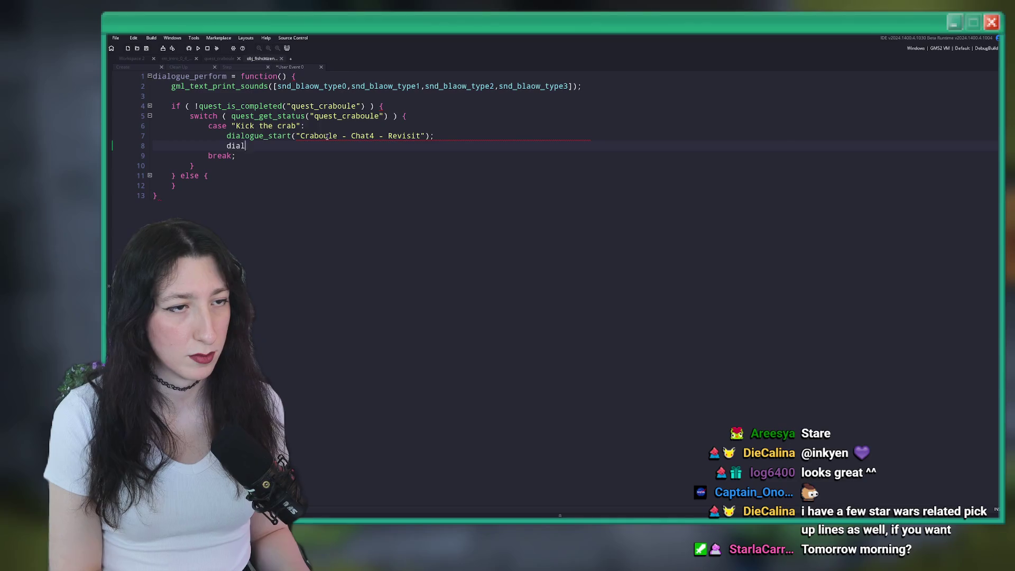
key("BackSpace")
key("BackSpace")
key("BackSpace")
type("set_focus")
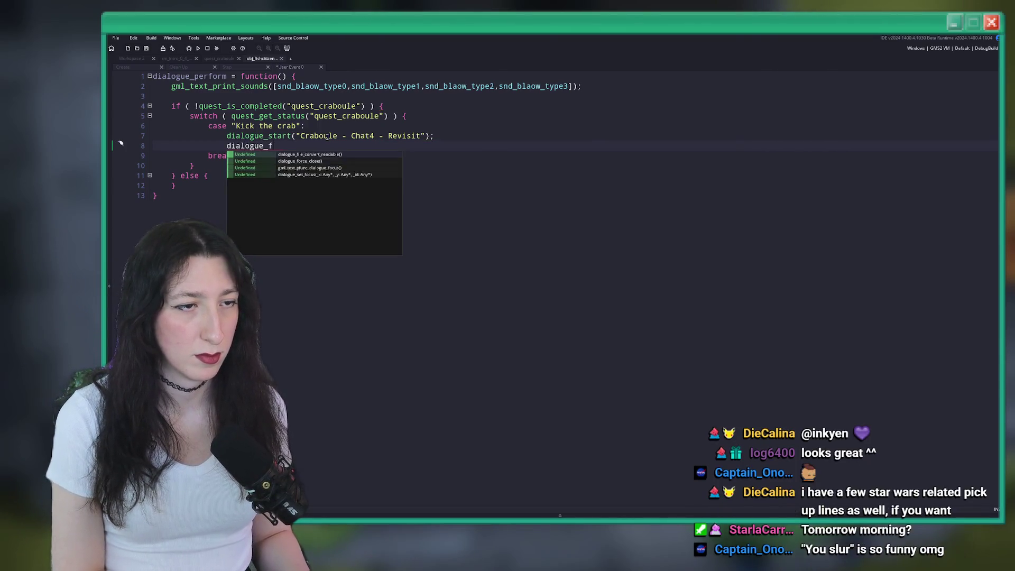
type("()")
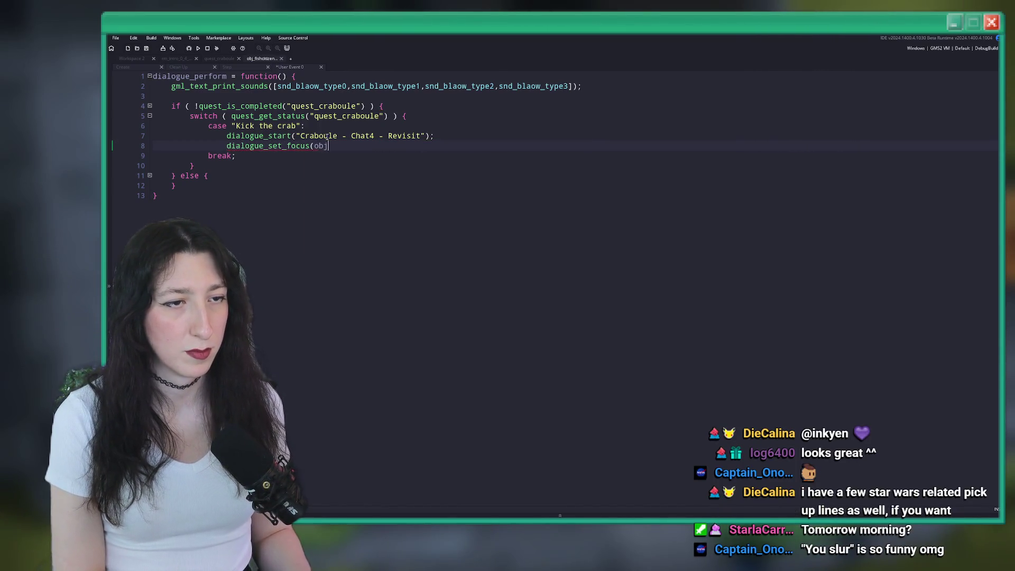
type("_fishcitgizen")
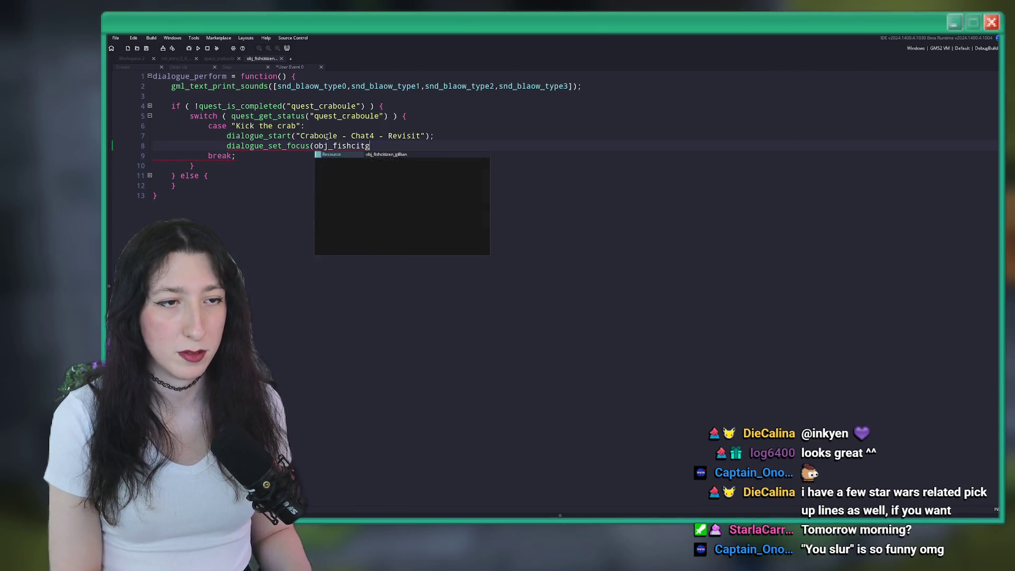
key("BackSpace")
type("izen_cra")
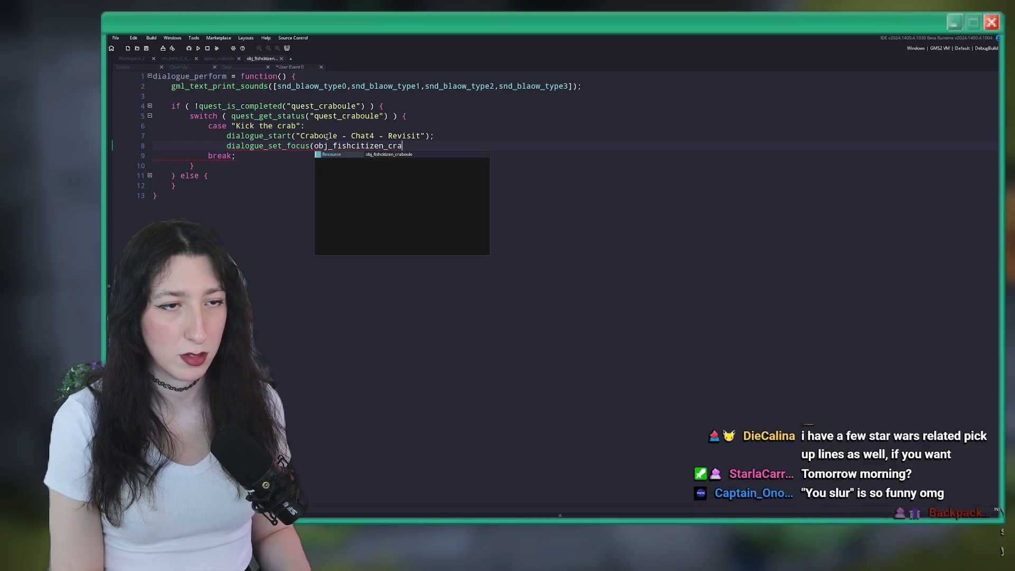
key("Return")
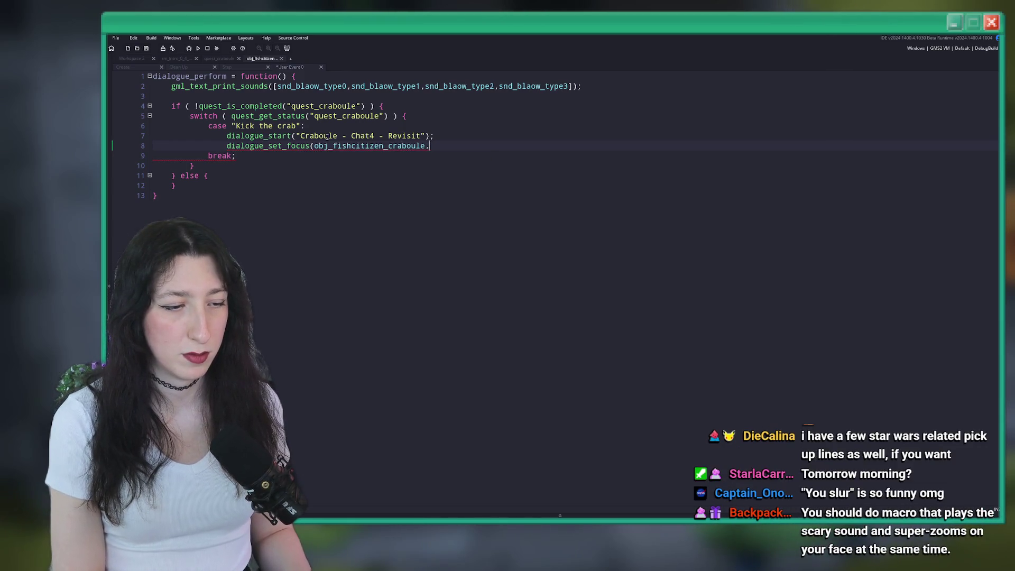
type(";")
left_click(314, 146)
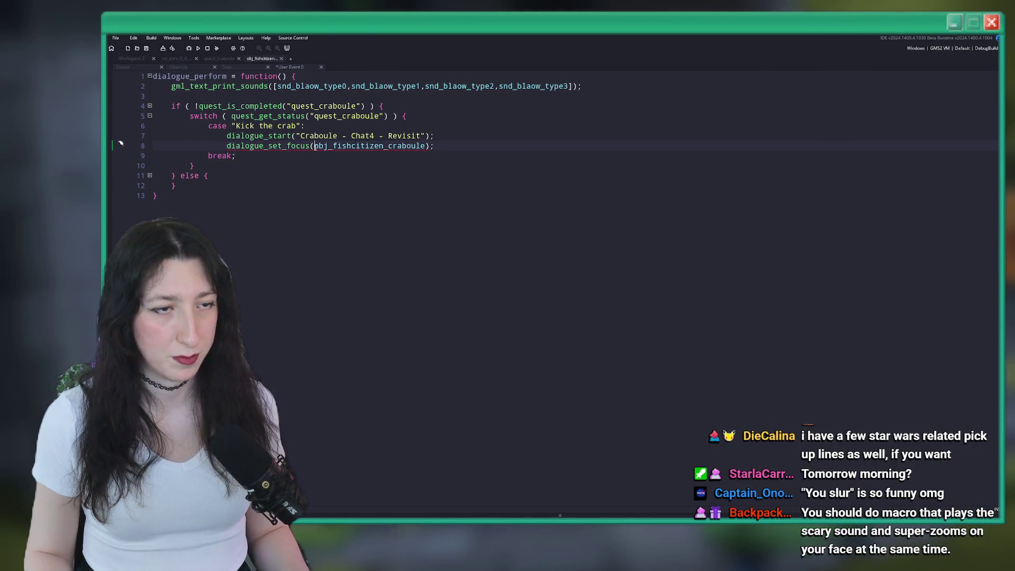
type("0,0,")
left_click_drag(452, 146, 258, 146)
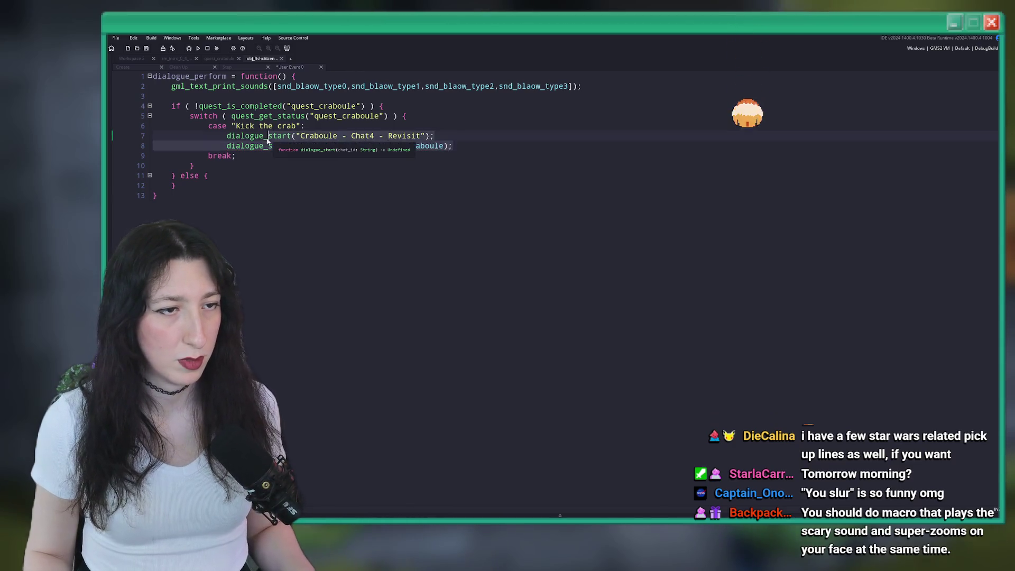
Step: Dismiss the Search & Replace panel and put the caret at the end of line 10
key("ctrl+f")
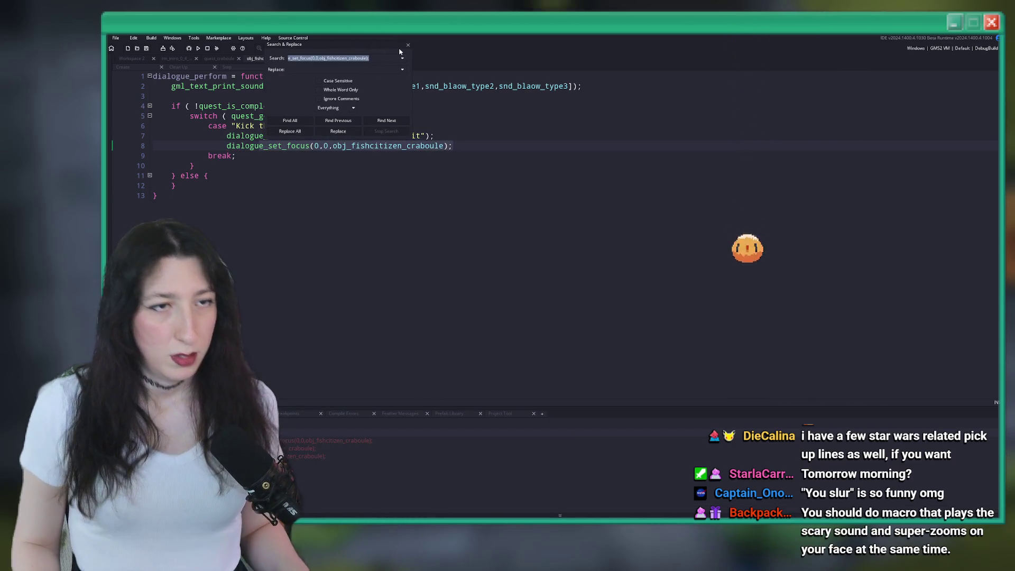
key("Escape")
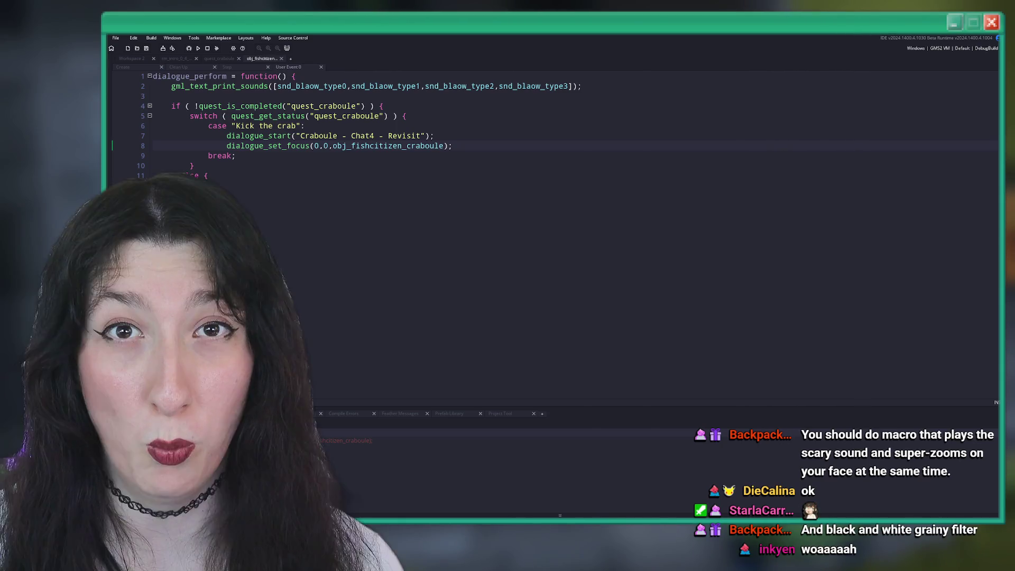
left_click(520, 167)
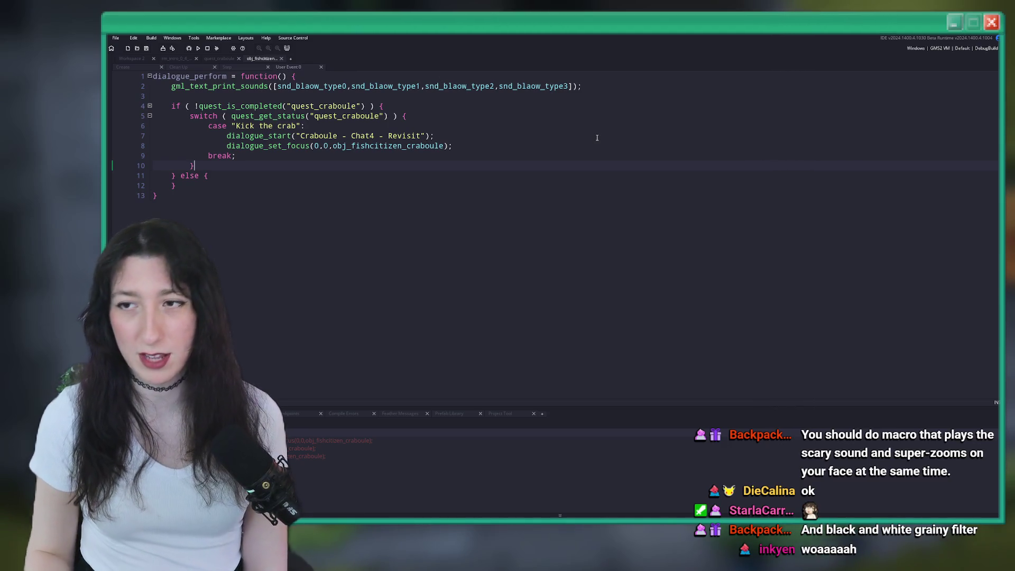
Step: Select the dialogue_start and dialogue_set_focus lines 7–8 of the Kick the crab case
left_click(467, 145)
key("Up")
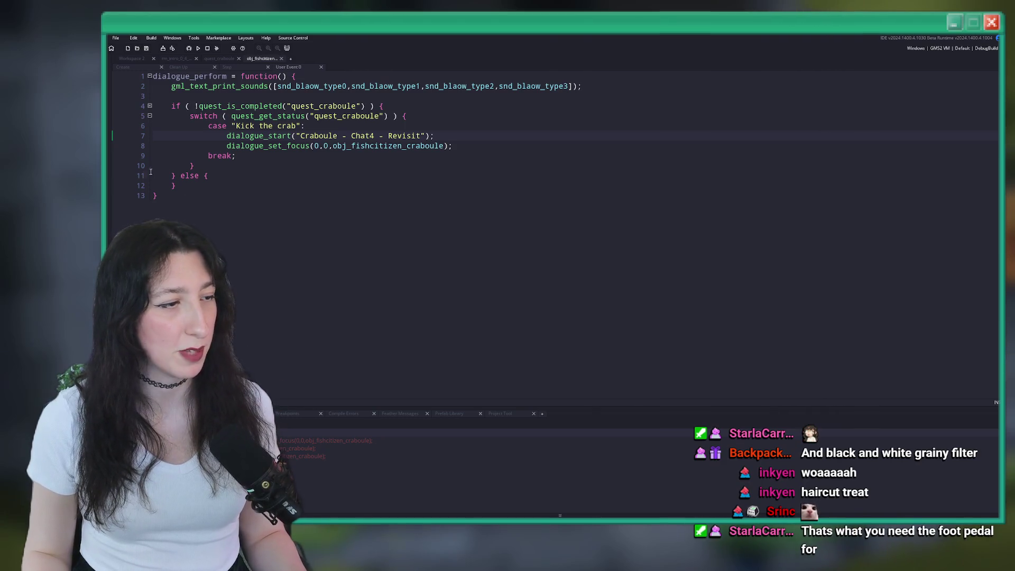
left_click(556, 141)
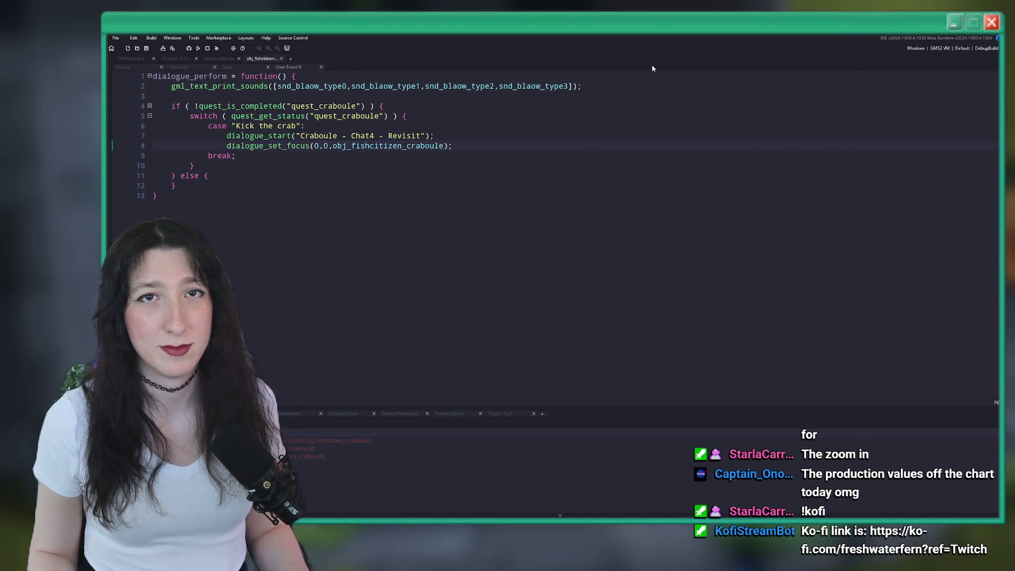
left_click(492, 147)
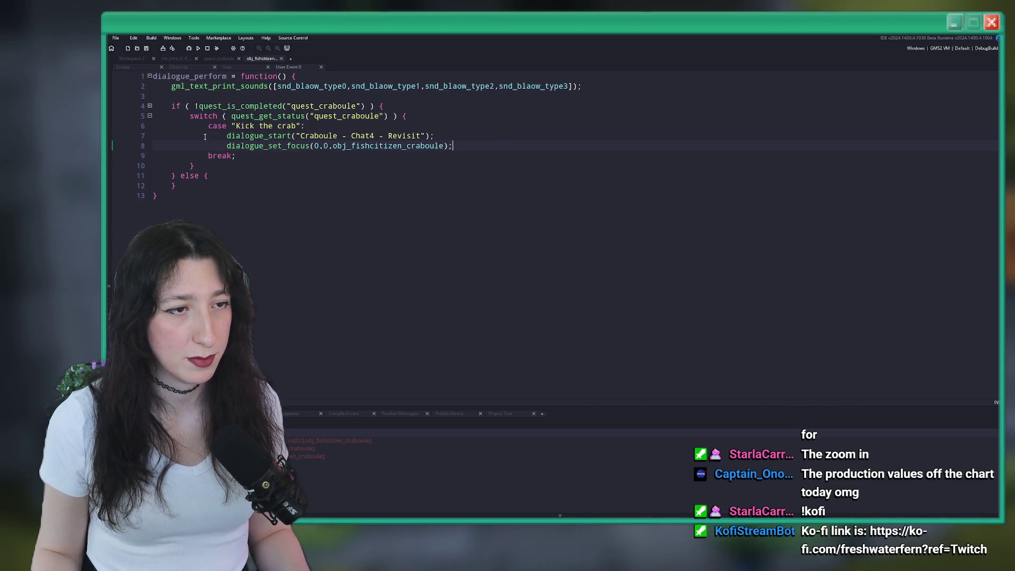
left_click_drag(453, 145, 227, 136)
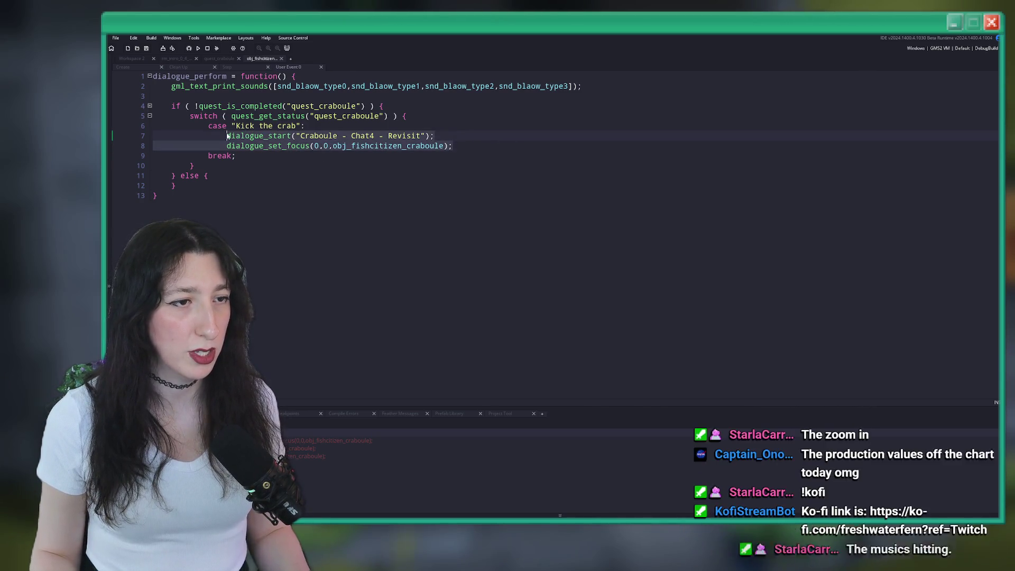
Step: Paste the two dialogue lines into the else block, fix line 13's indentation, and save
key("ctrl+c")
left_click(230, 176)
key("Return")
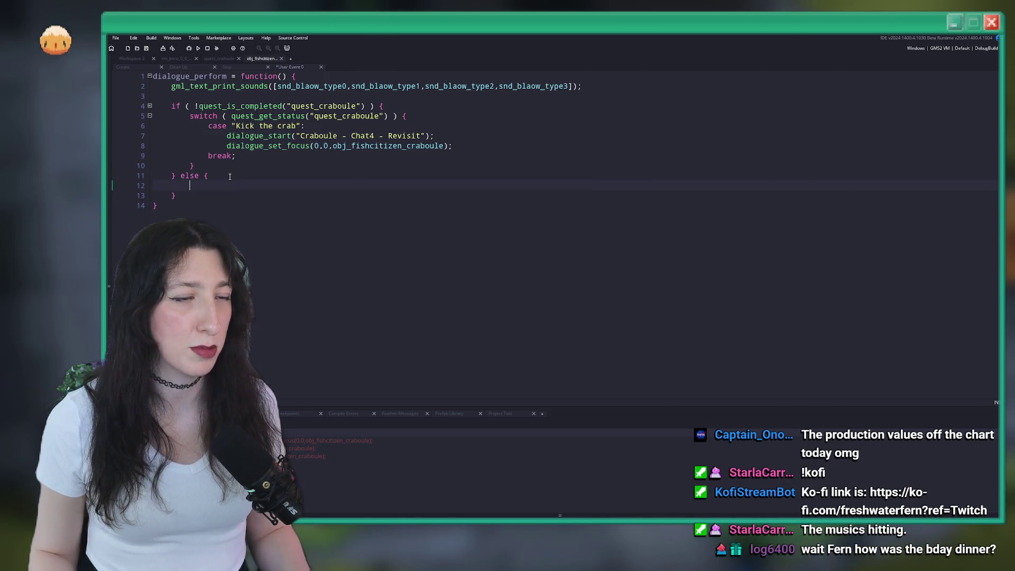
key("ctrl+v")
key("ctrl+z")
key("ctrl+v")
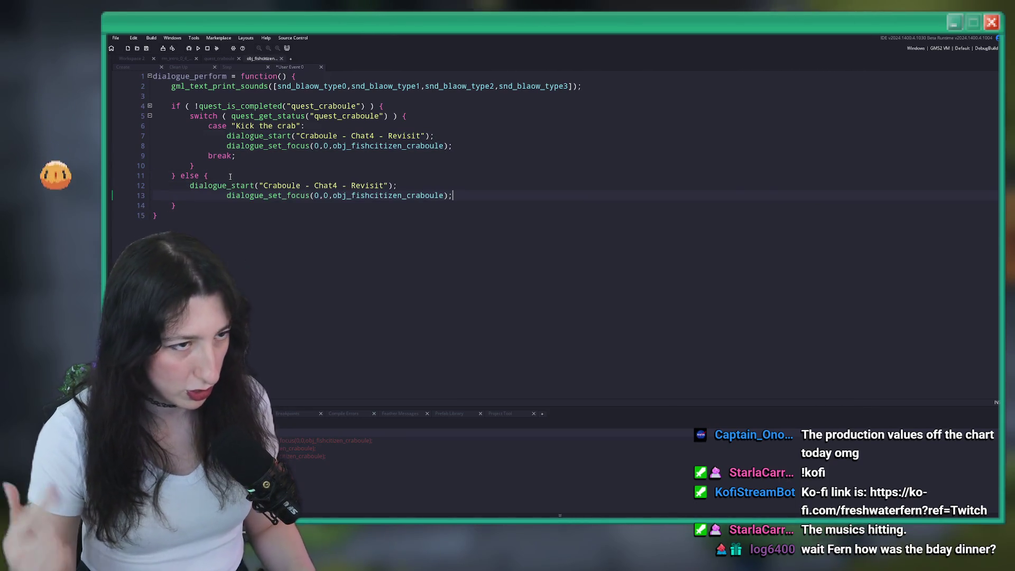
left_click(227, 196)
key("BackSpace")
key("BackSpace")
key("ctrl+s")
left_click(471, 145)
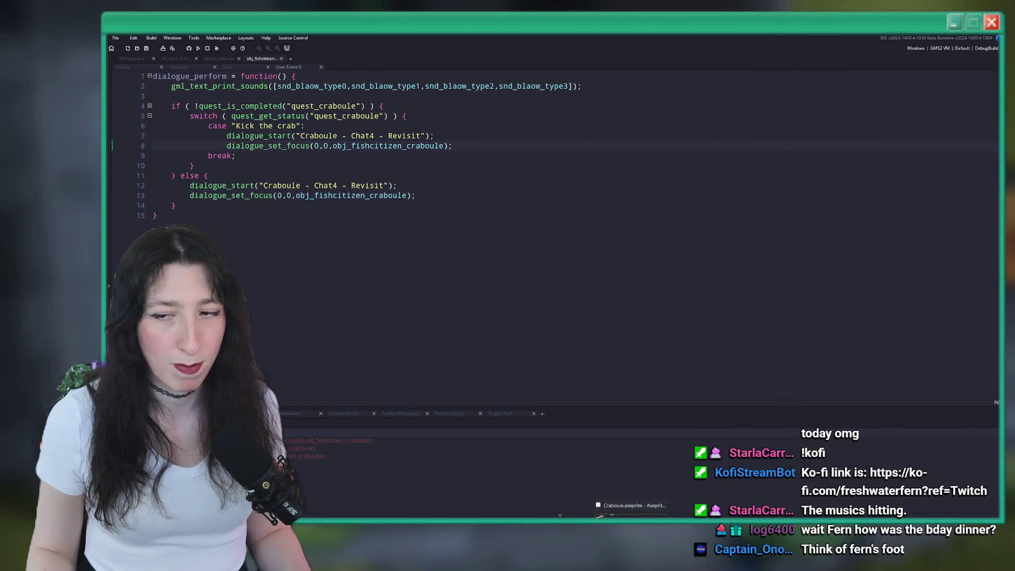
mouse_move(646, 506)
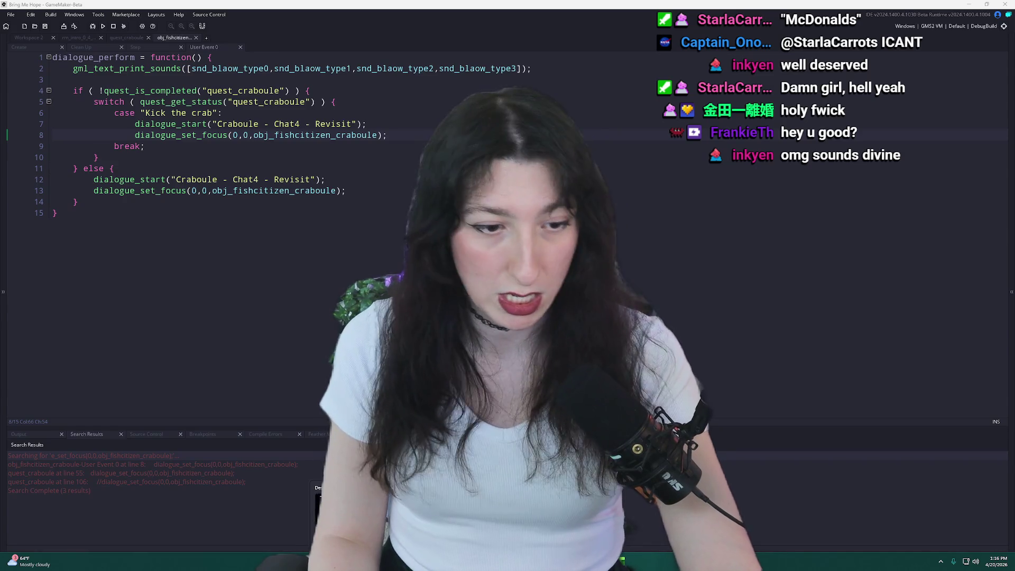
Step: Launch Discord from the Windows Start search
key("super")
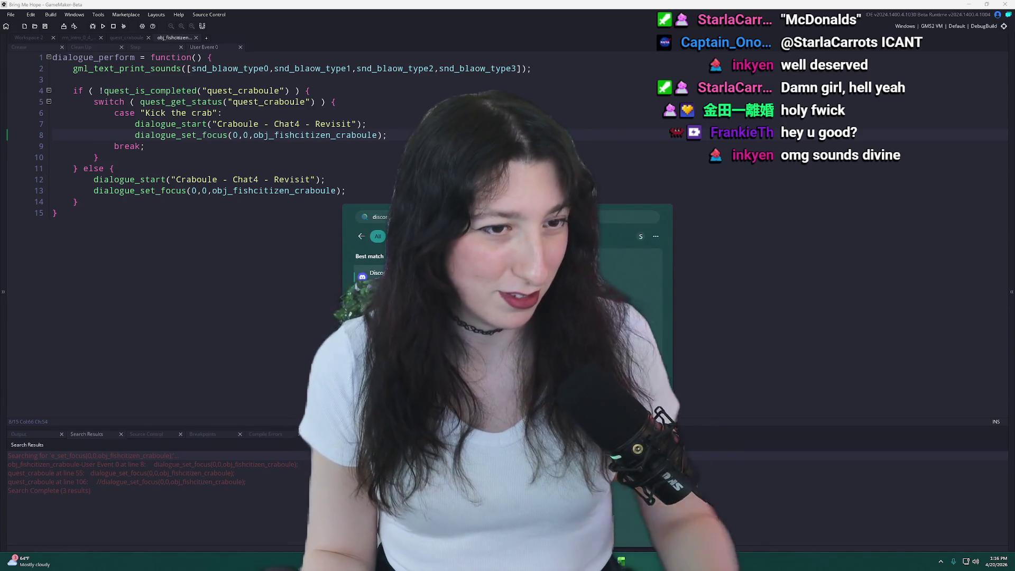
type("d")
key("Return")
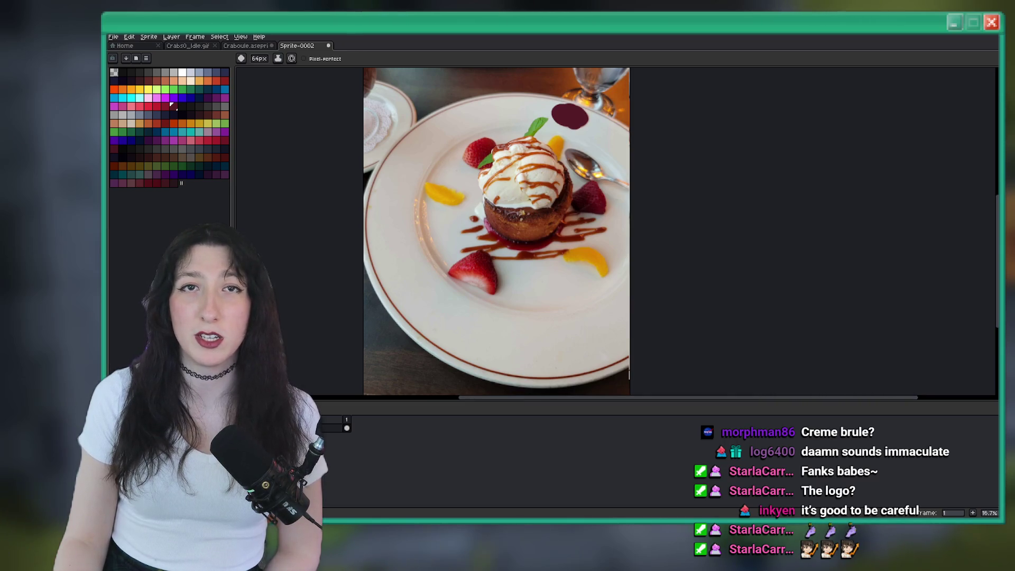
Step: Zoom into the dessert photo, marquee the ice cream, orange slice and strawberry, then deselect
scroll(523, 218, "up", 2)
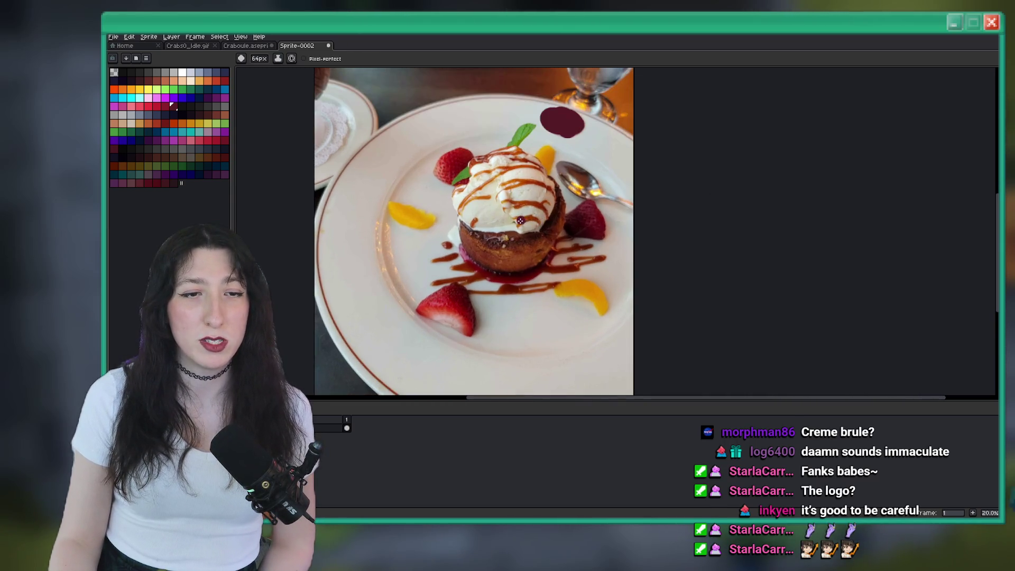
scroll(523, 217, "up", 2)
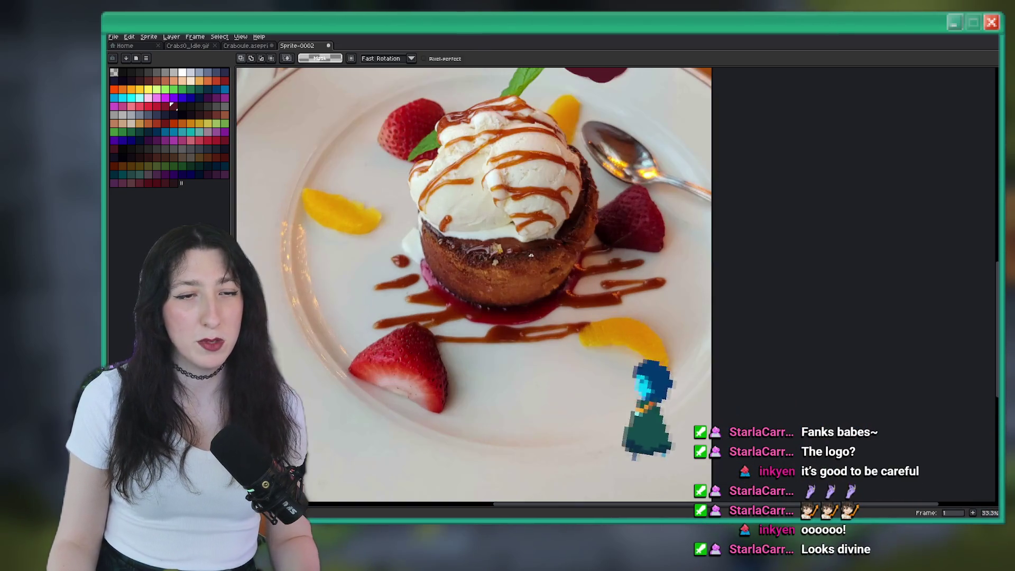
left_click_drag(598, 263, 443, 172)
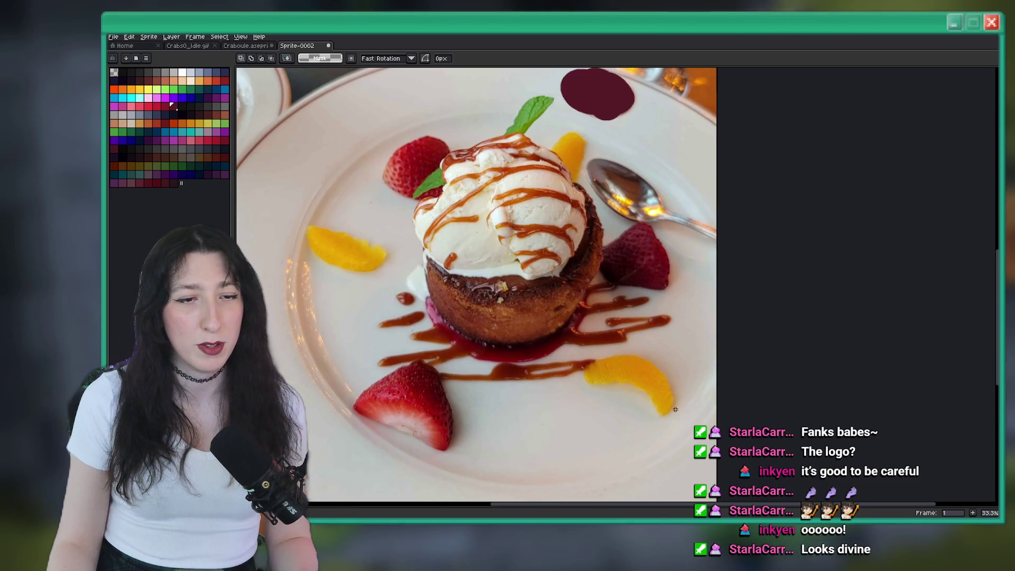
left_click_drag(556, 332, 682, 418)
left_click_drag(487, 376, 341, 464)
key("ctrl+d")
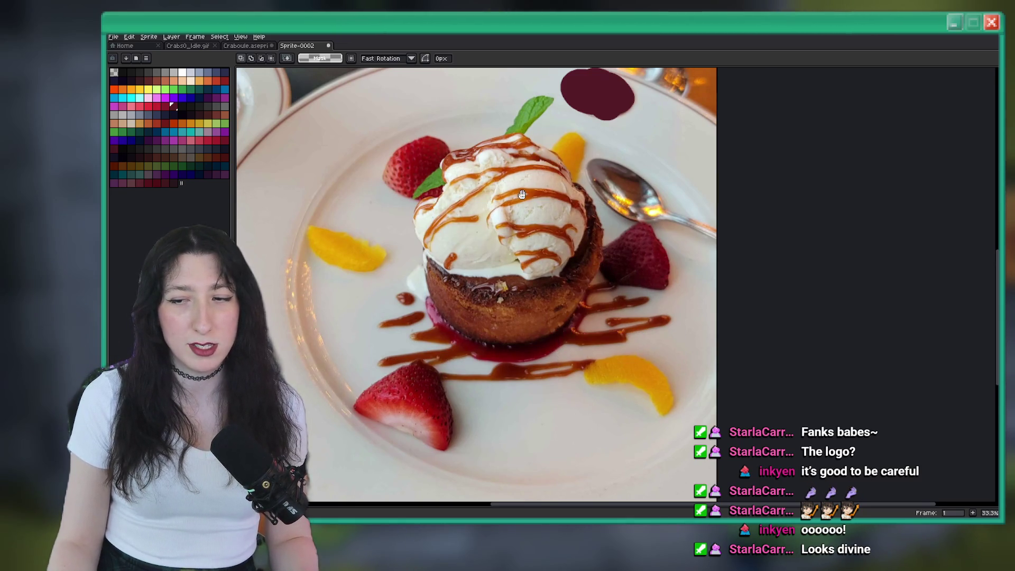
Step: Marquee the blueberry dessert bowl and blueberries and pan to the lower plate
scroll(516, 252, "down", 1)
scroll(517, 251, "down", 1)
scroll(488, 188, "up", 4)
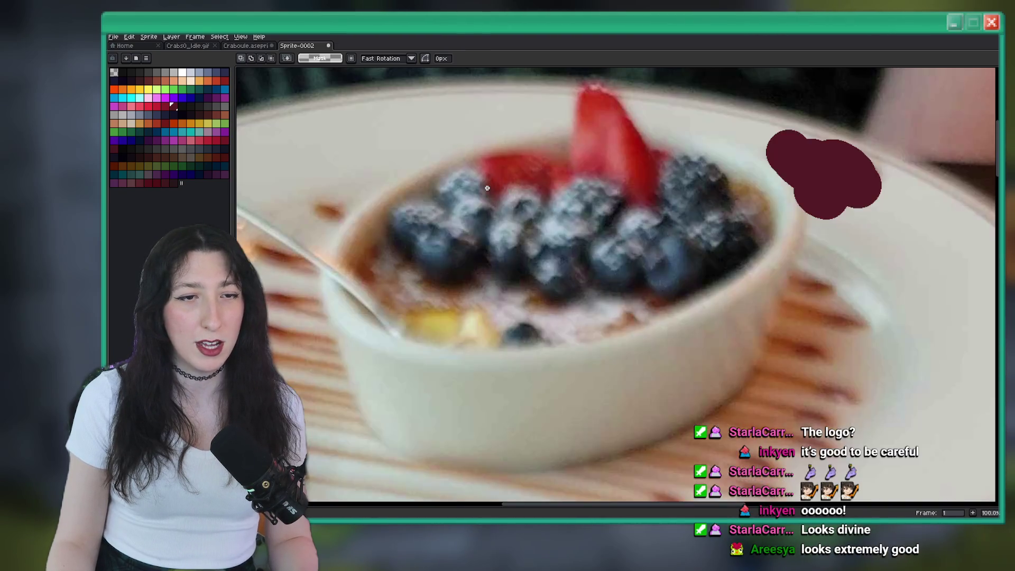
scroll(519, 284, "down", 1)
left_click_drag(667, 404, 399, 210)
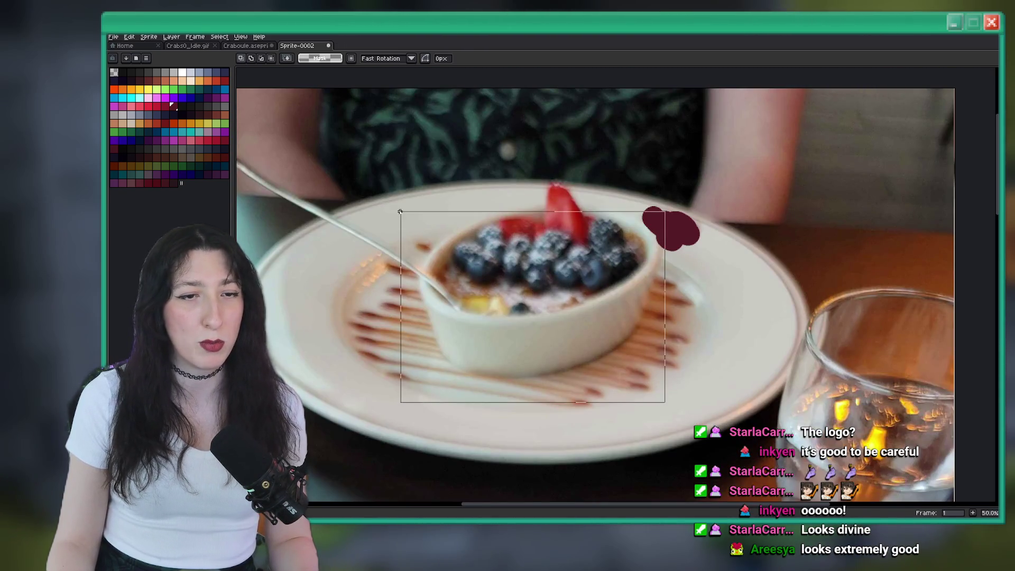
left_click_drag(481, 201, 608, 275)
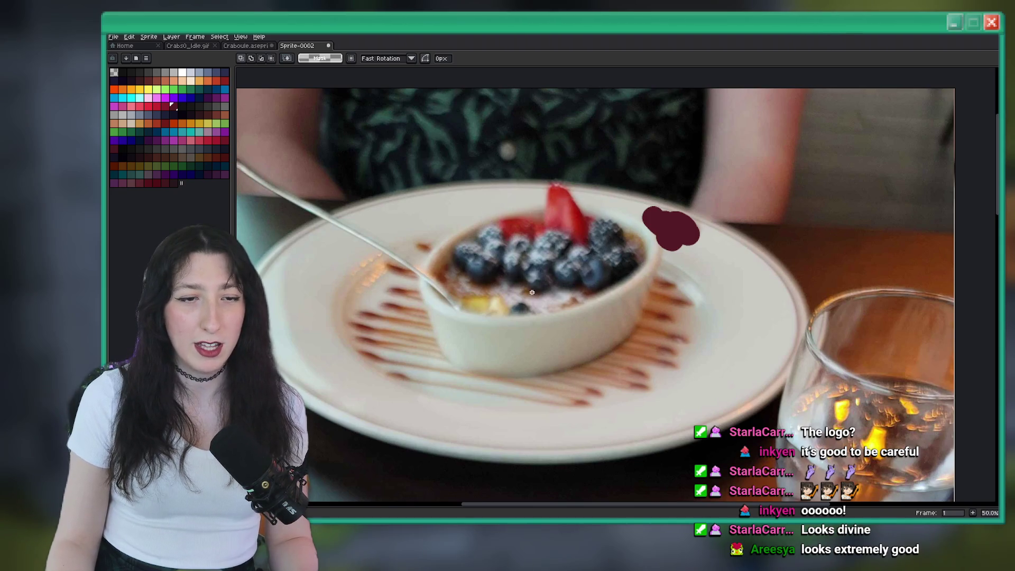
scroll(532, 288, "down", 2)
mouse_move(532, 288)
left_mouse_down()
mouse_move(551, 241)
mouse_move(468, 174)
left_mouse_up()
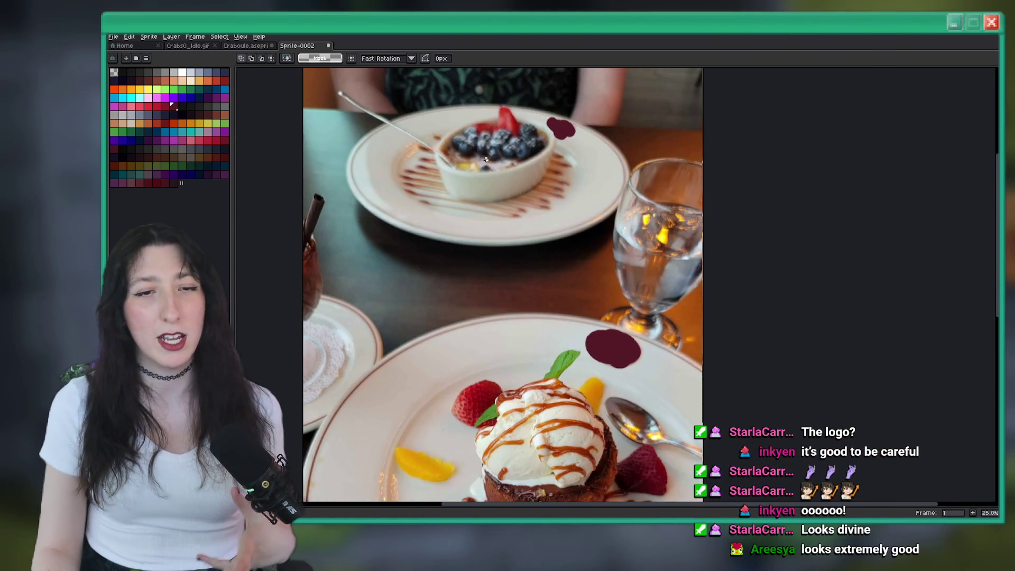
Step: Close the Sprite-0002 photo without saving and switch back to GameMaker
scroll(468, 175, "down", 1)
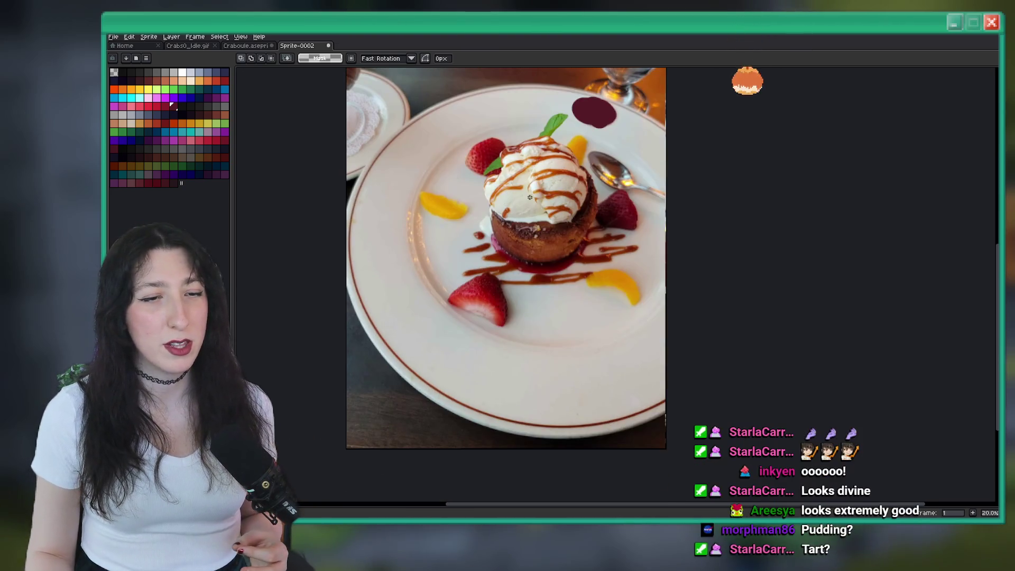
scroll(530, 198, "up", 1)
left_click_drag(530, 197, 536, 257)
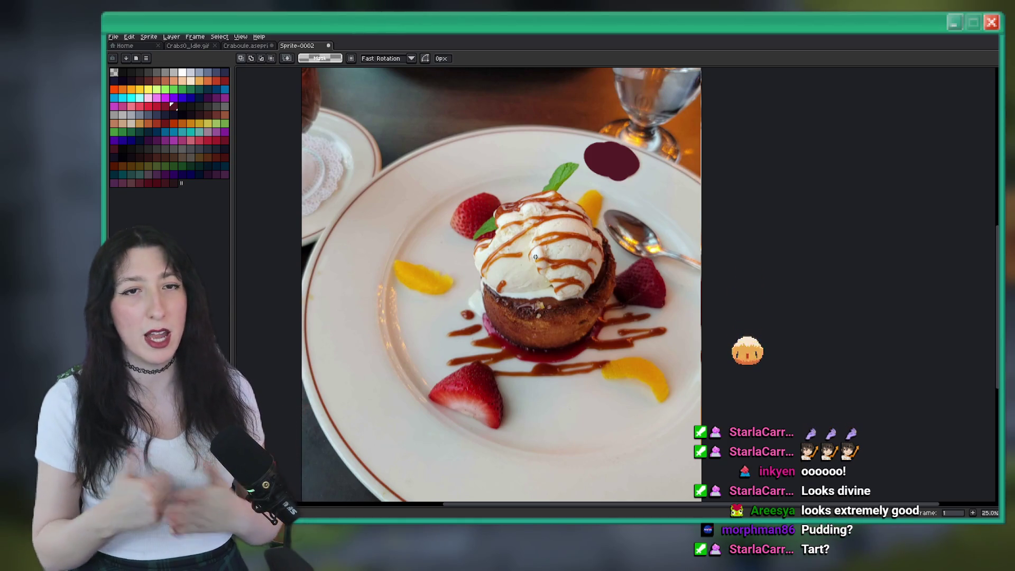
scroll(536, 257, "up", 1)
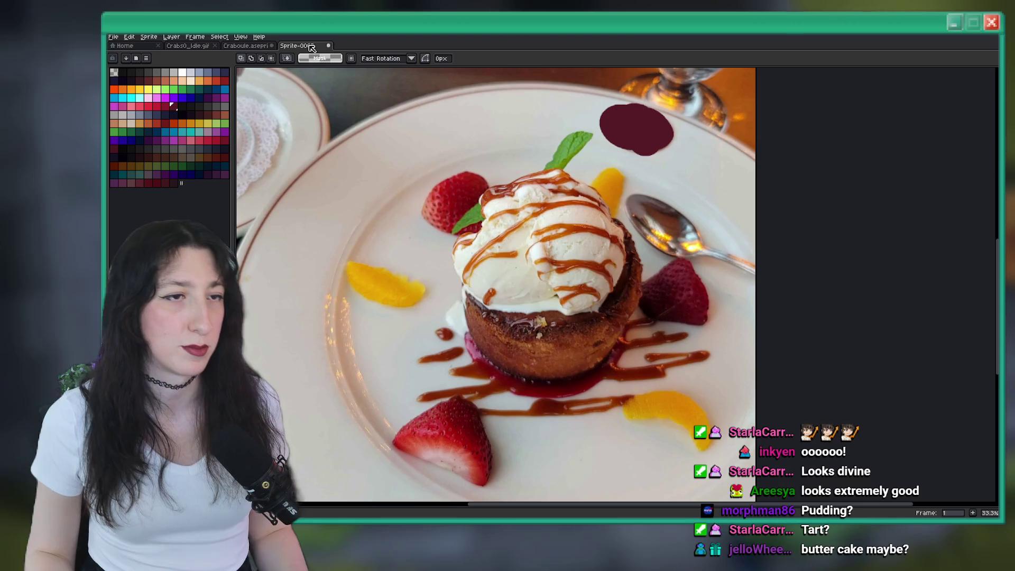
left_click(328, 45)
left_click(550, 290)
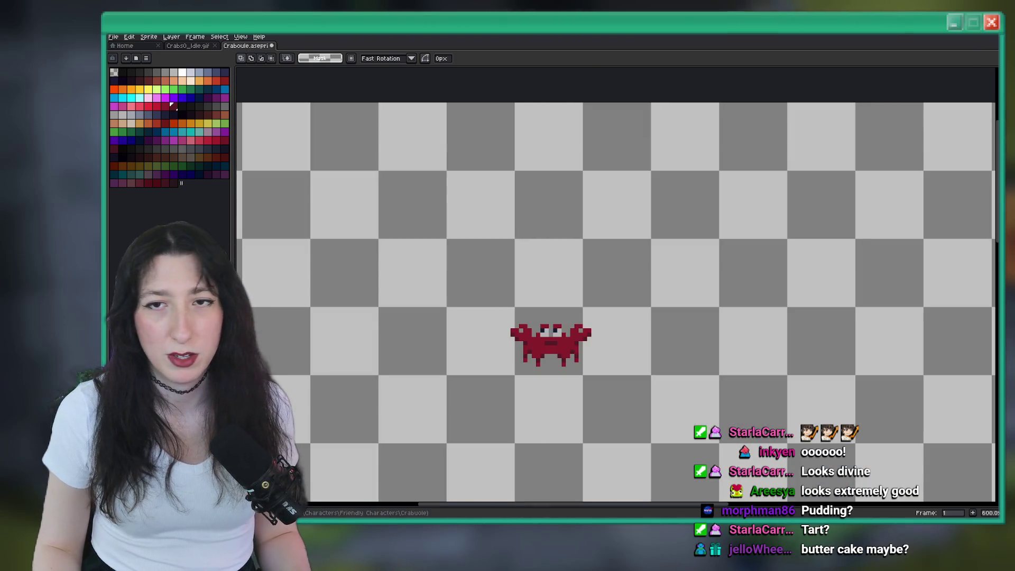
key("alt+Tab")
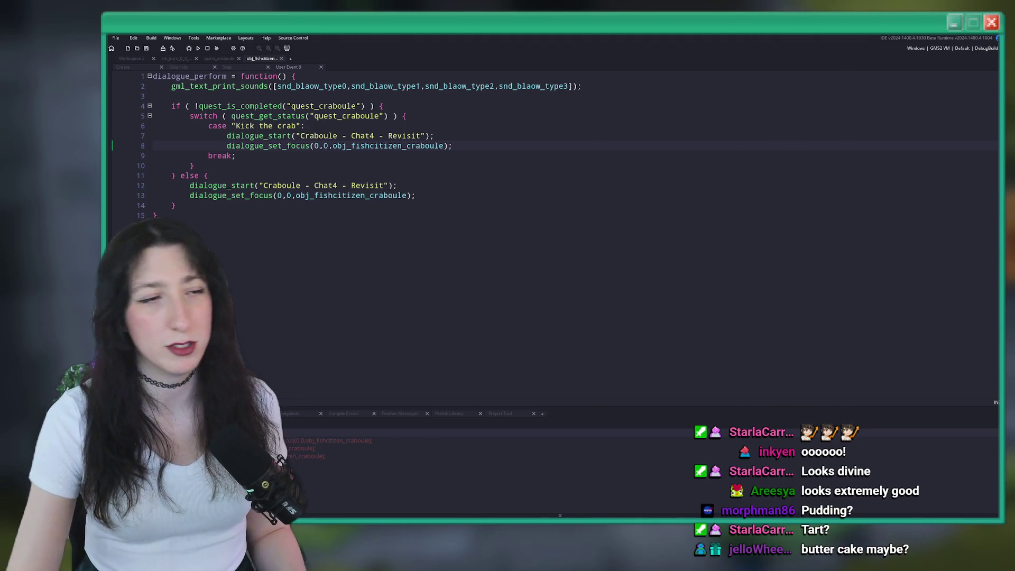
right_click(521, 146)
left_click(507, 149)
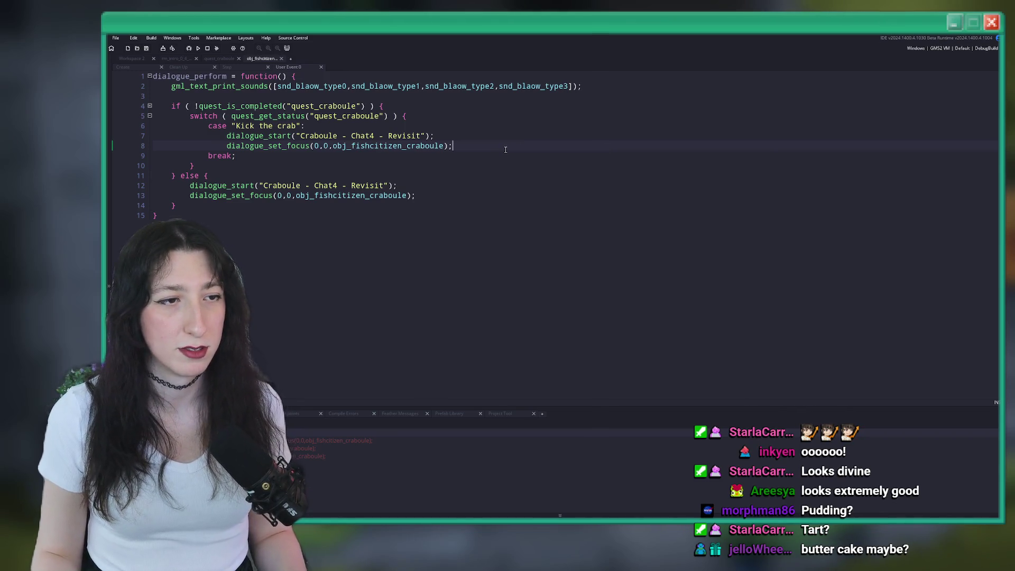
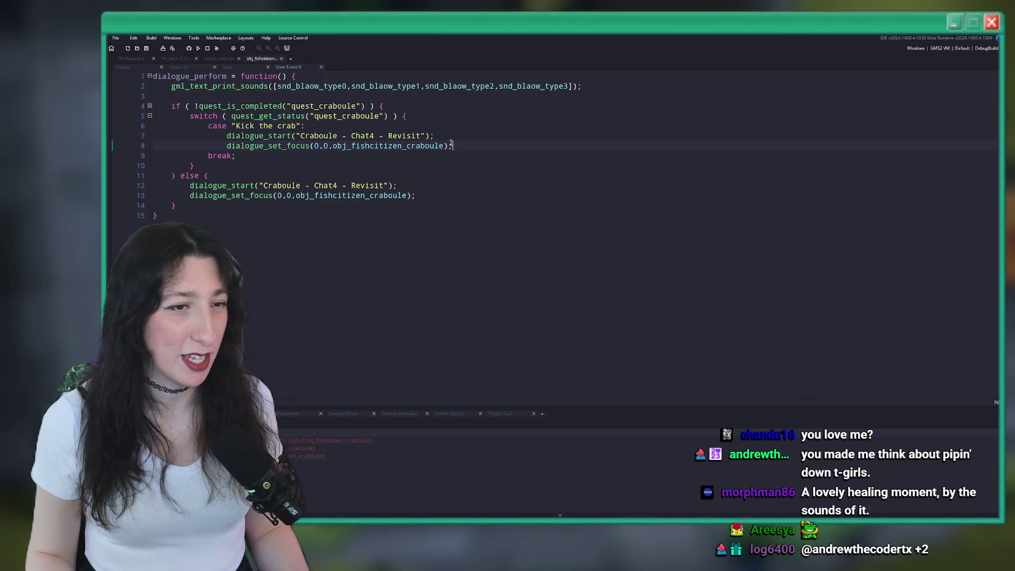
Step: Duplicate the 'Kick the crab' case block below itself, separated by a blank line
key("shift+Up")
key("shift+Up")
key("shift+Up")
key("shift+Home")
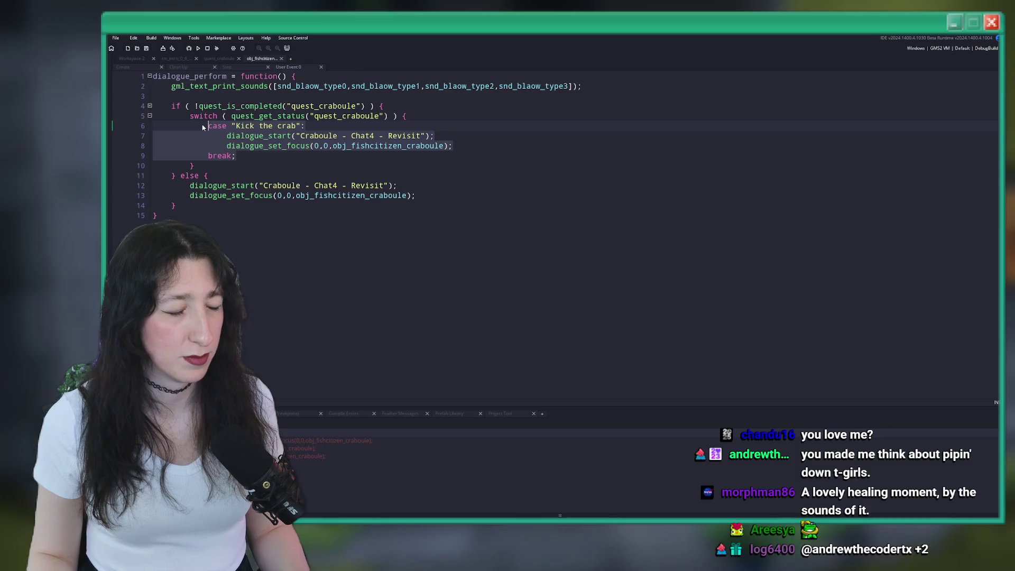
key("ctrl+d")
left_click(288, 162)
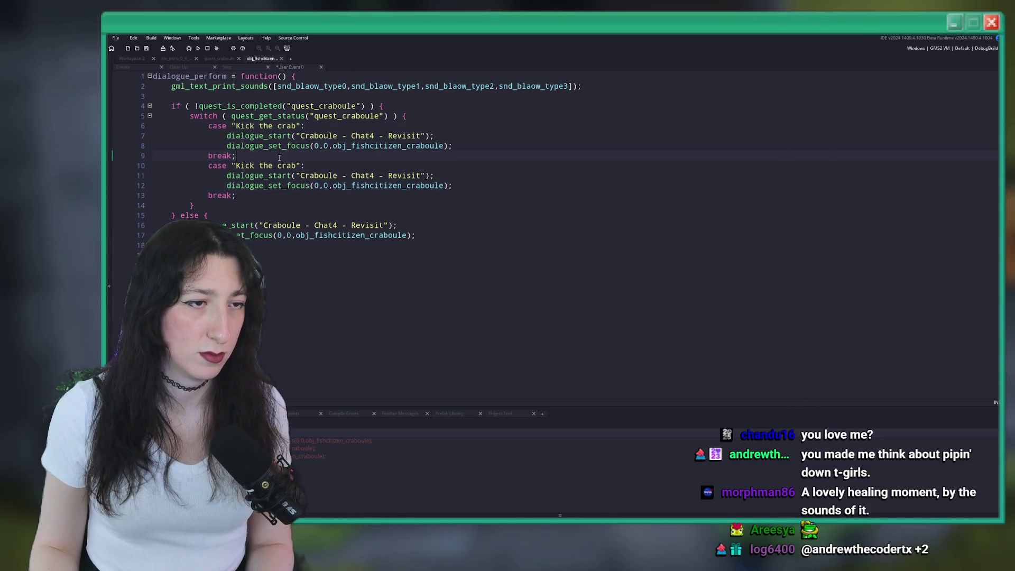
left_click(280, 158)
key("Return")
Step: Rename the duplicated case label to 'Juggle the crab'
left_click_drag(297, 175, 240, 177)
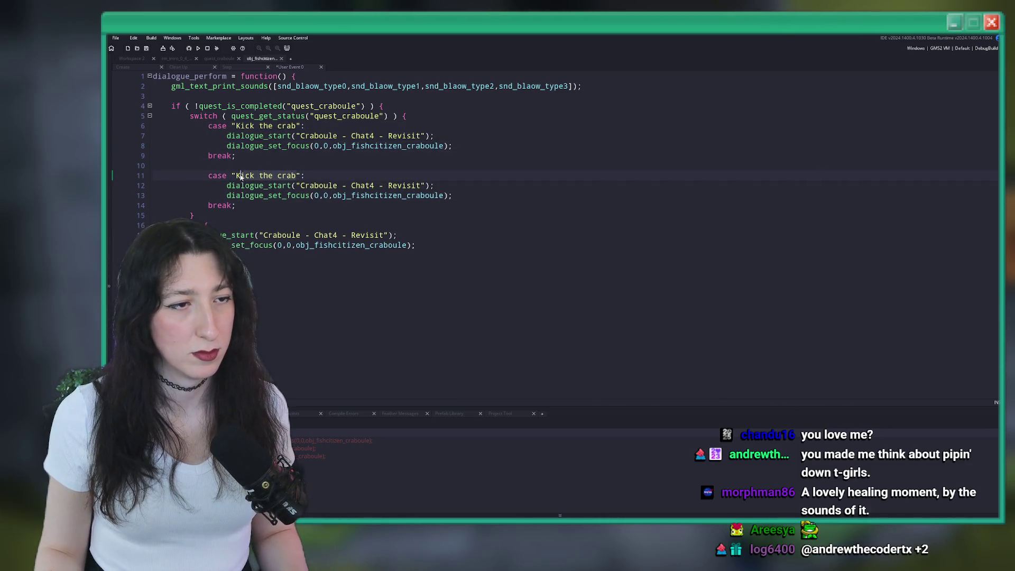
type("Jugglek")
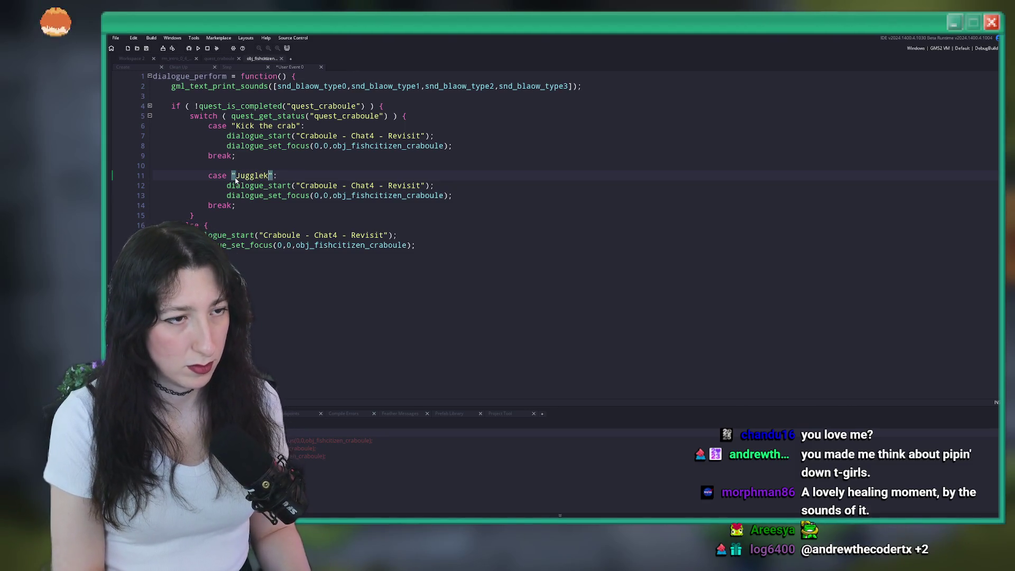
type(" the crab")
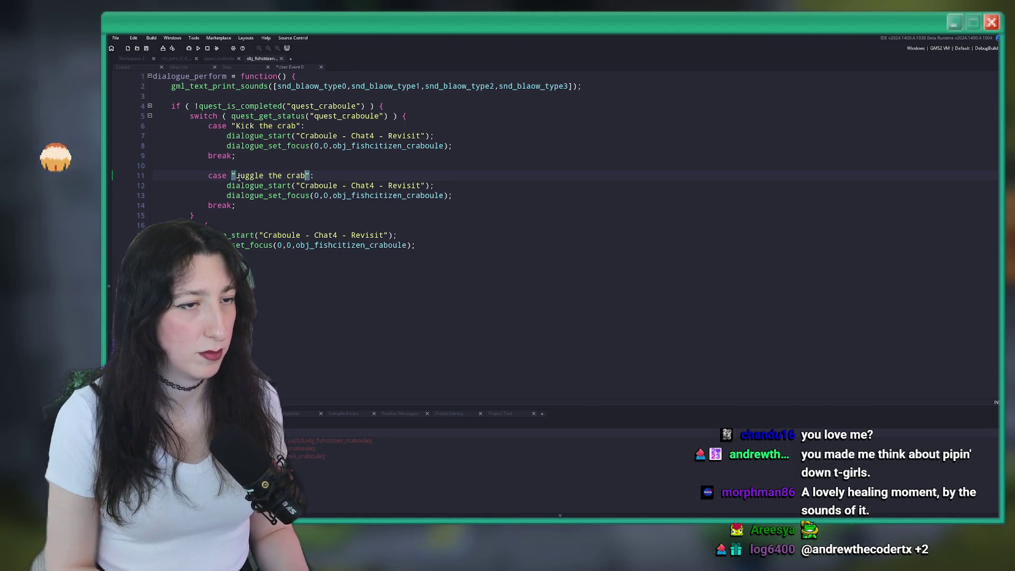
key("alt+Tab")
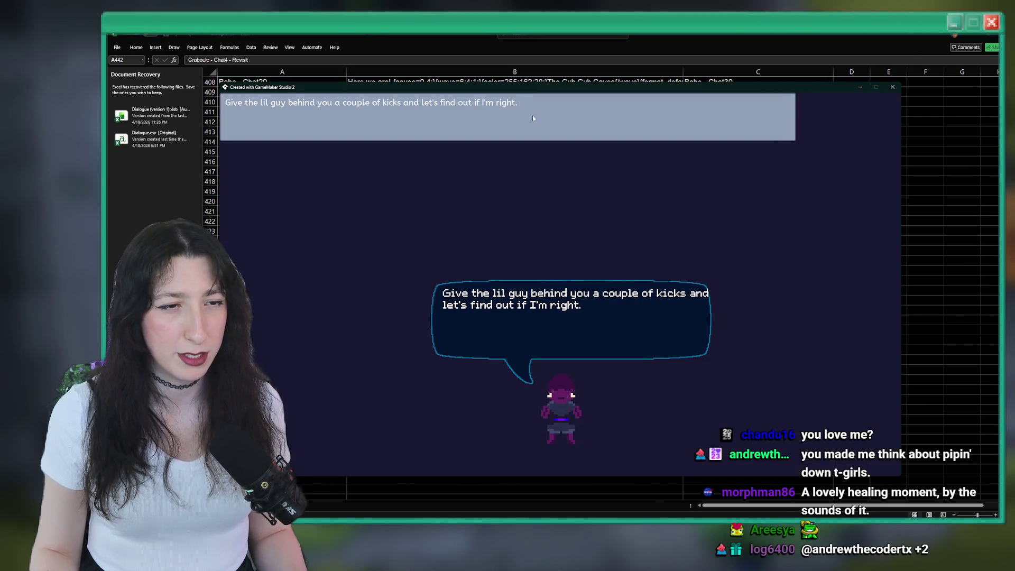
Step: Clear the preview text box and try test text 'hmmmh' and '{print'
left_click_drag(535, 114, 268, 89)
left_click(517, 145)
mouse_move(516, 145)
left_mouse_down()
mouse_move(471, 132)
mouse_move(225, 132)
left_mouse_up()
key("BackSpace")
type("hmmmh")
key("BackSpace")
type("{print")
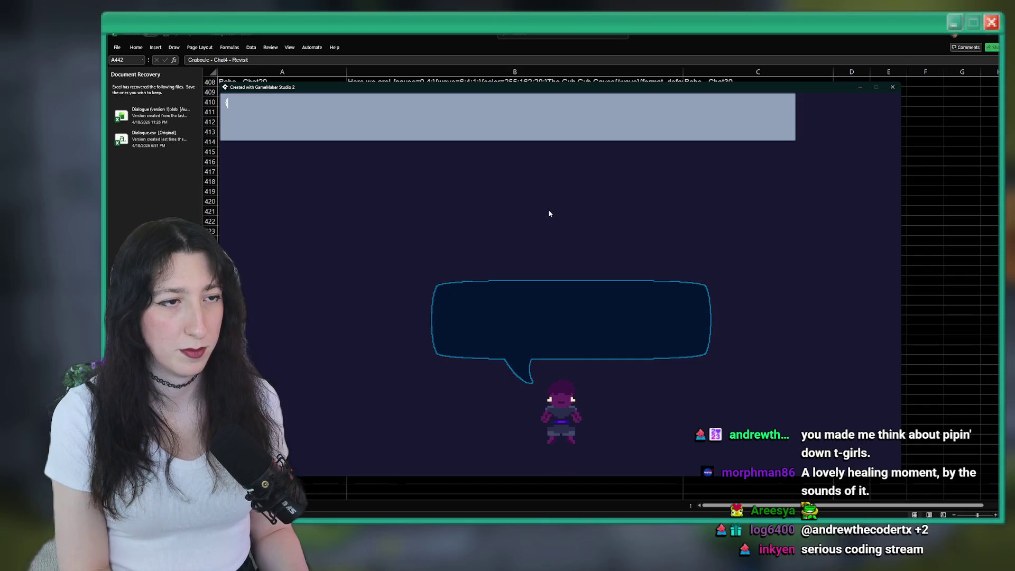
Step: Copy cell B441's effects and 'My hypothesis...' text into the dialogue preview
key("alt+Tab")
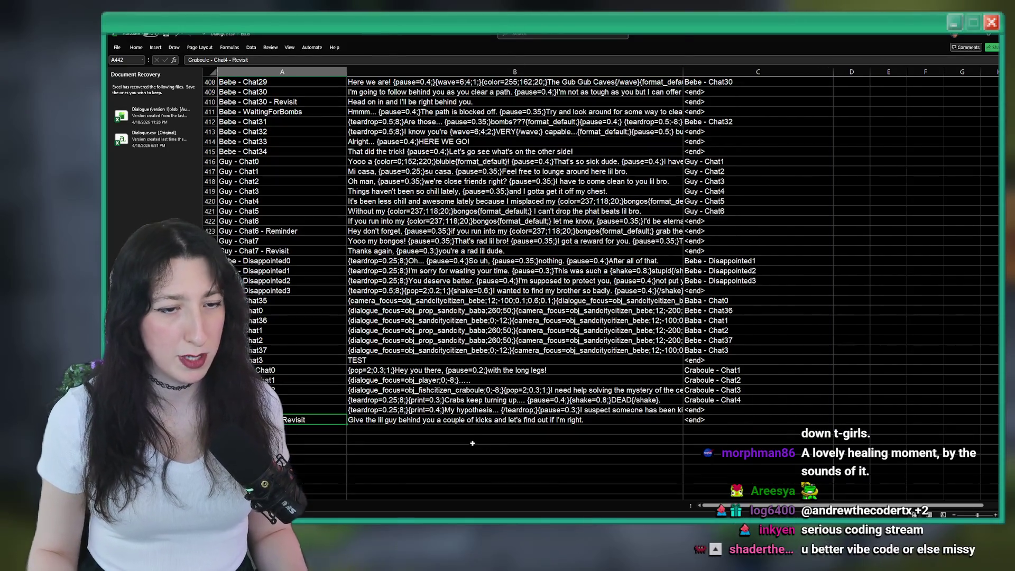
left_click(472, 410)
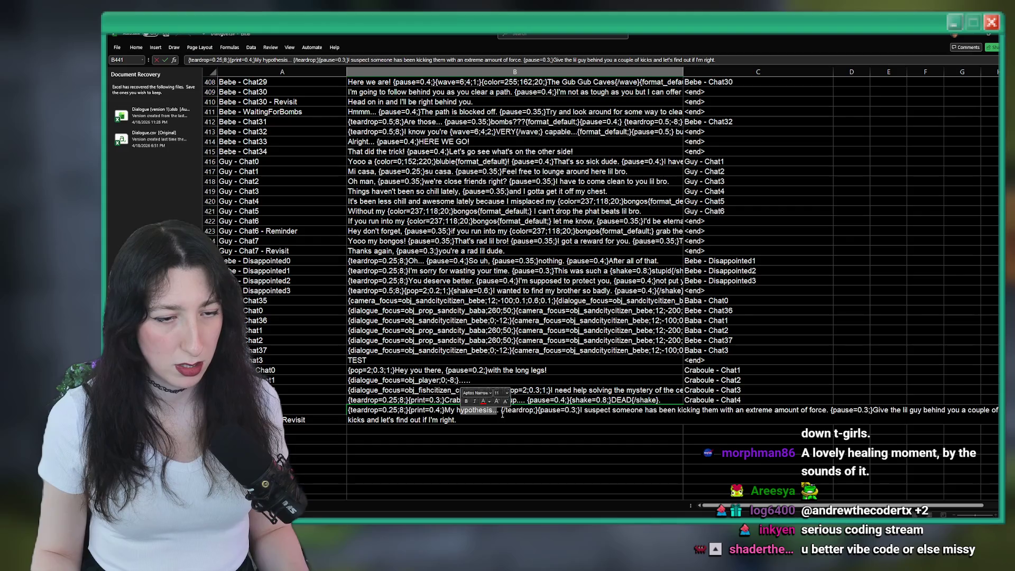
left_click_drag(499, 410, 377, 411)
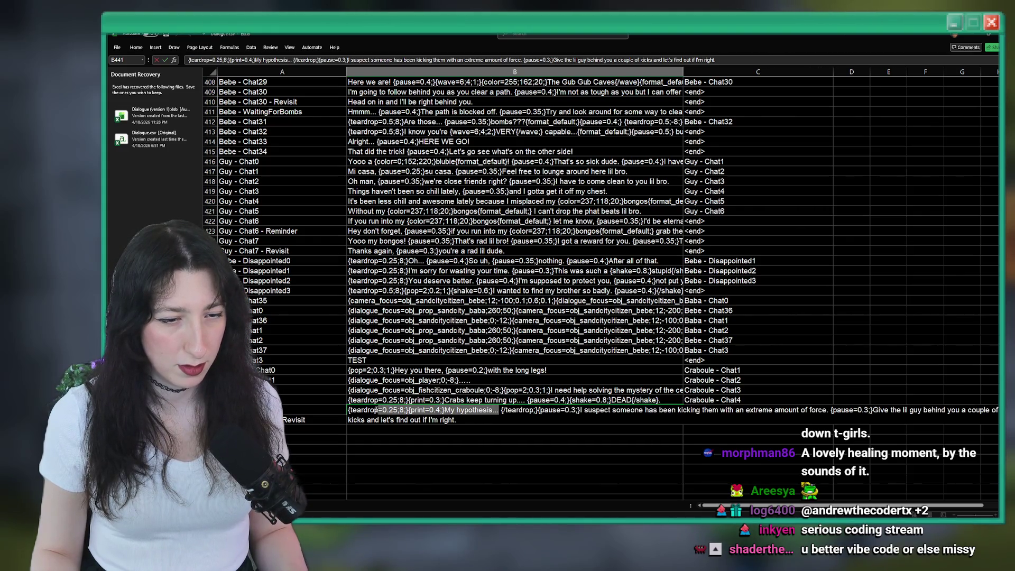
key("ctrl+c")
key("alt+Tab")
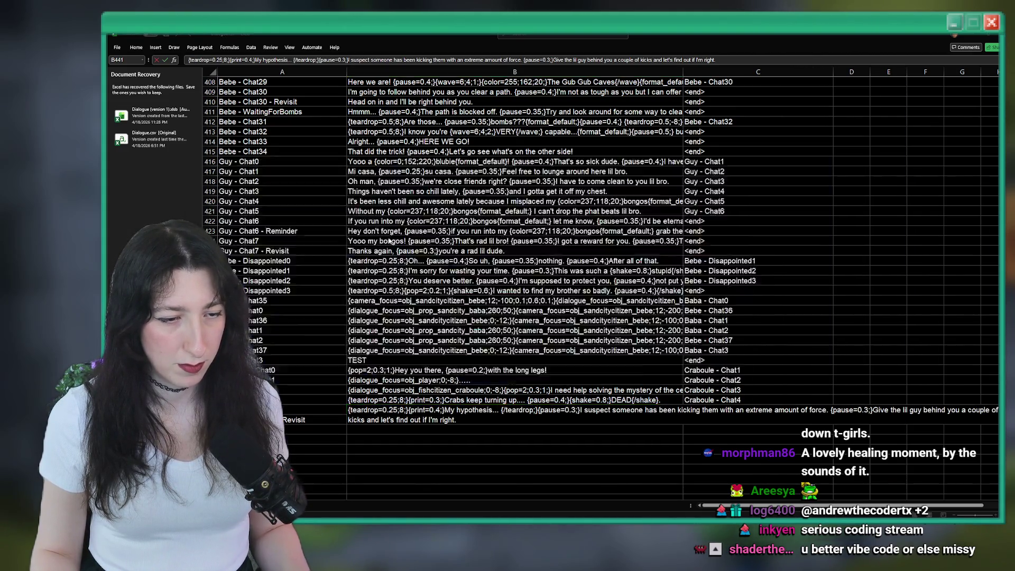
key("ctrl+v")
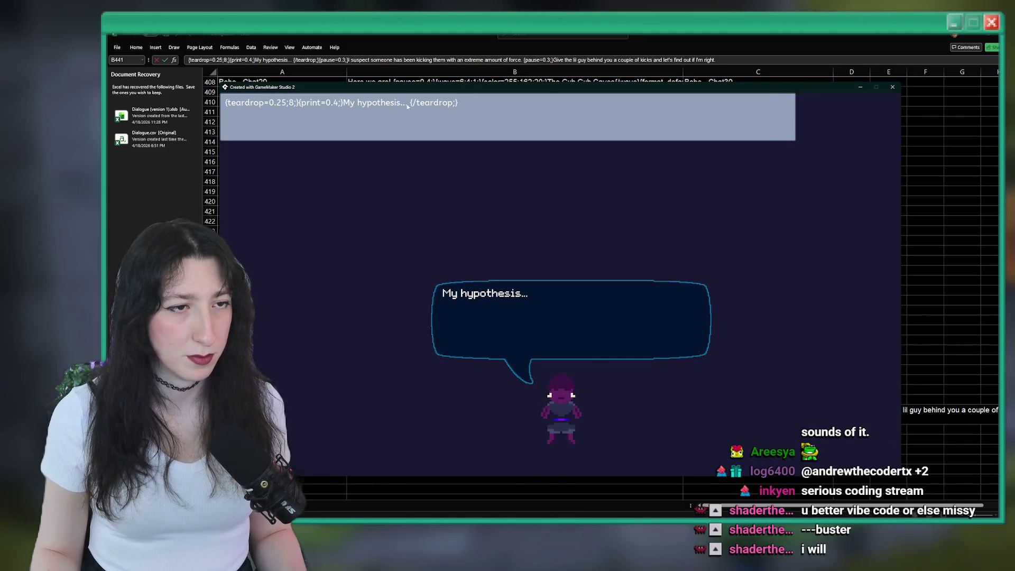
Step: Replace 'My hypothesis...' with 'Well he's definitely not moving anymore...' and preview it
left_click_drag(409, 105, 346, 105)
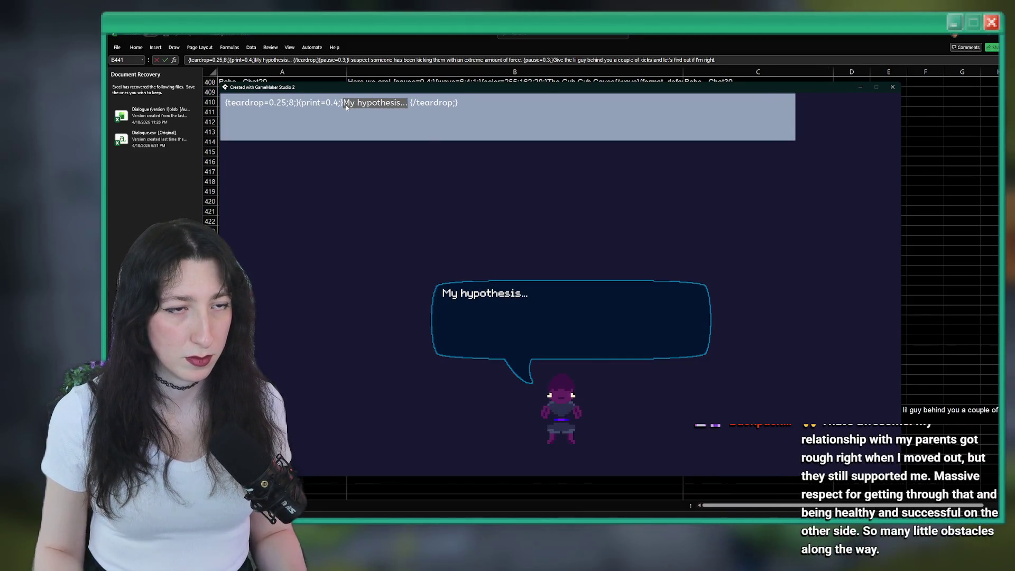
type("Well he's defini")
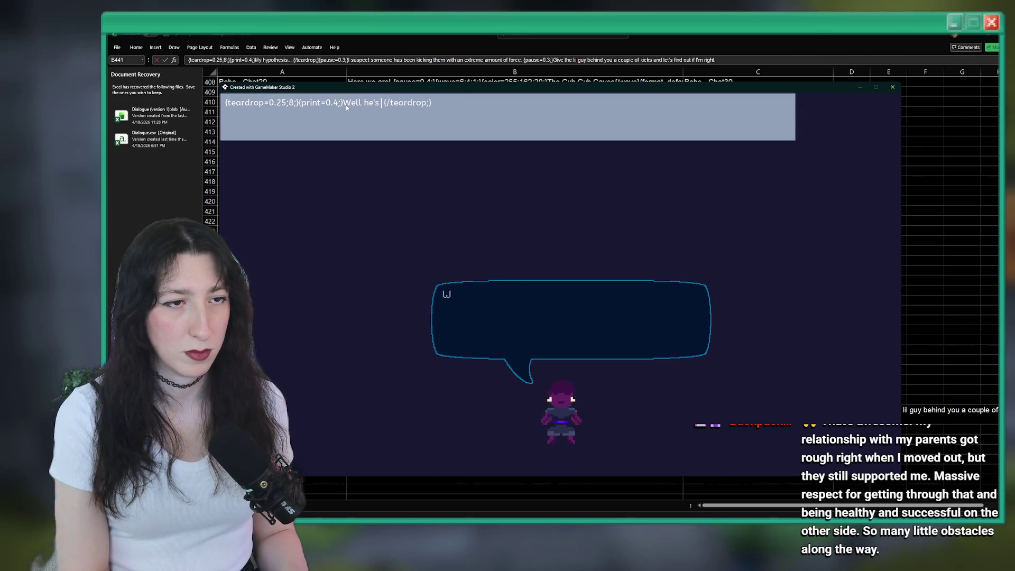
type("tel")
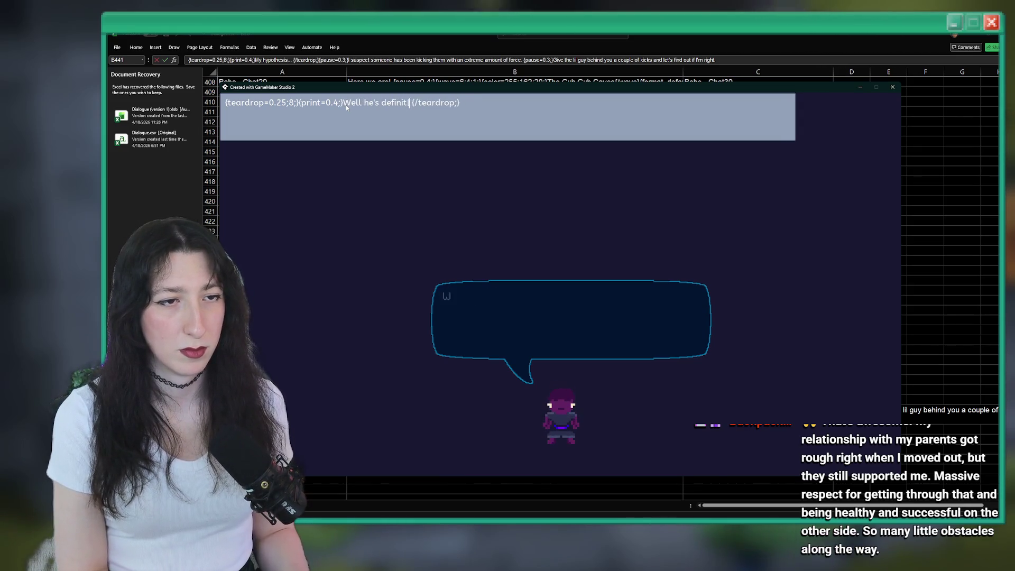
type("y not ")
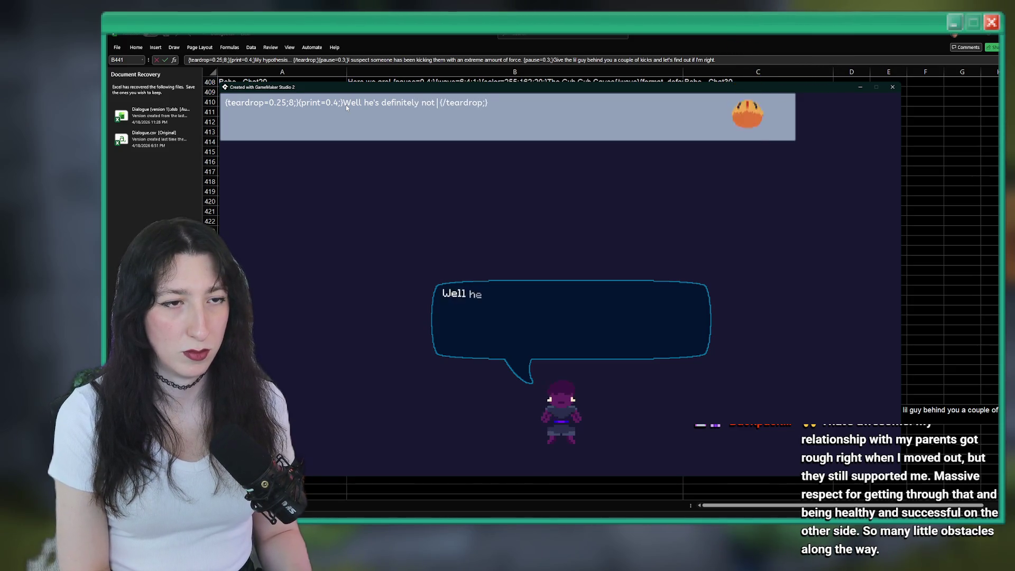
type("moving any")
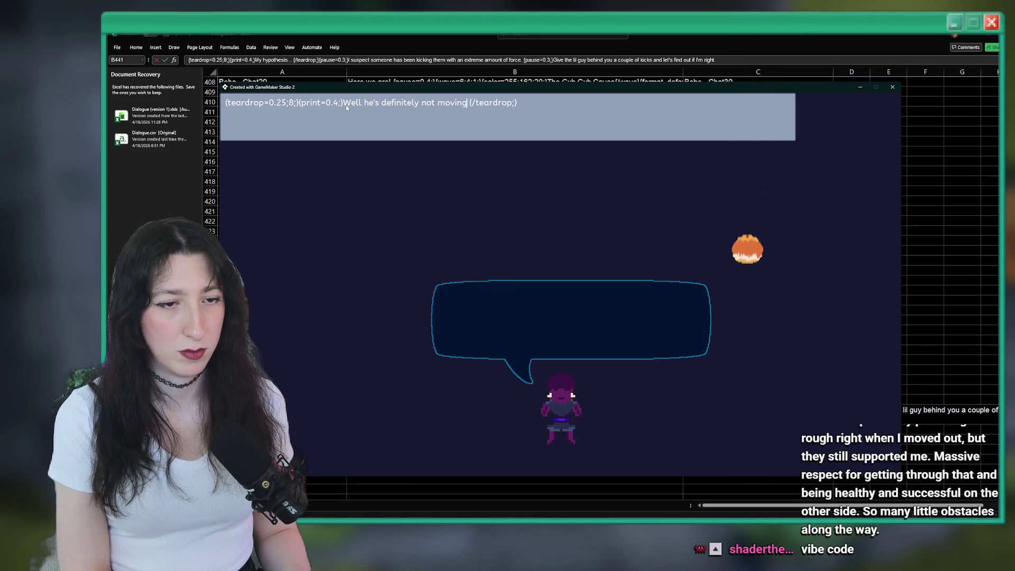
type("more...")
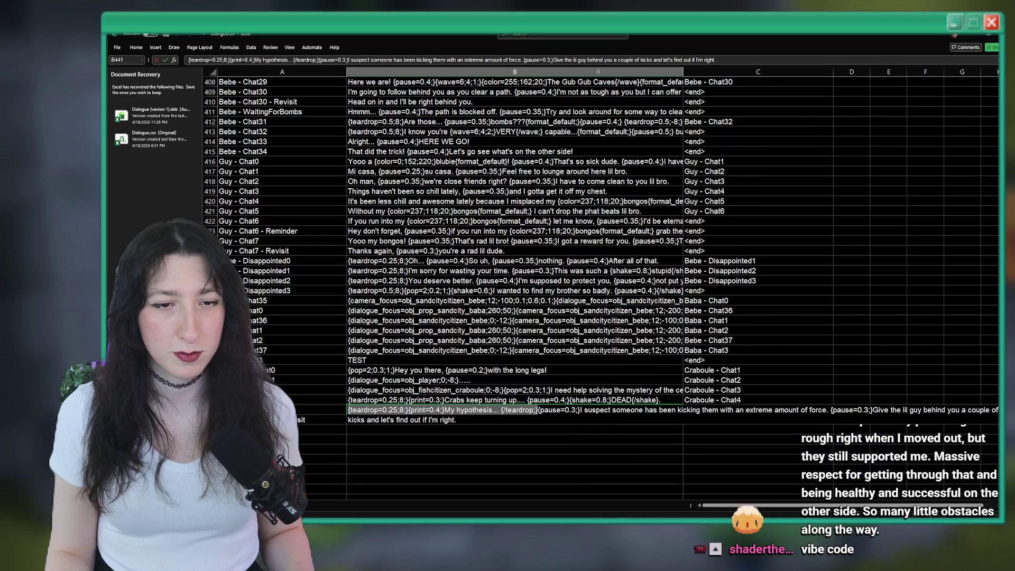
key("Escape")
left_click(472, 381)
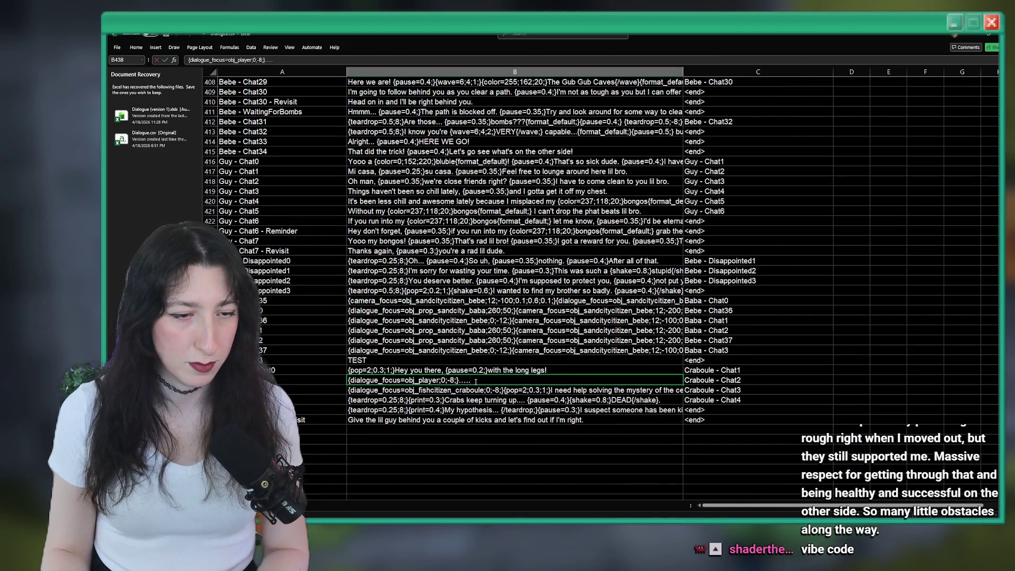
Step: Append '}..' after the {dialogue_focus=obj_player;0;-8; tag in cell B438
type("}")
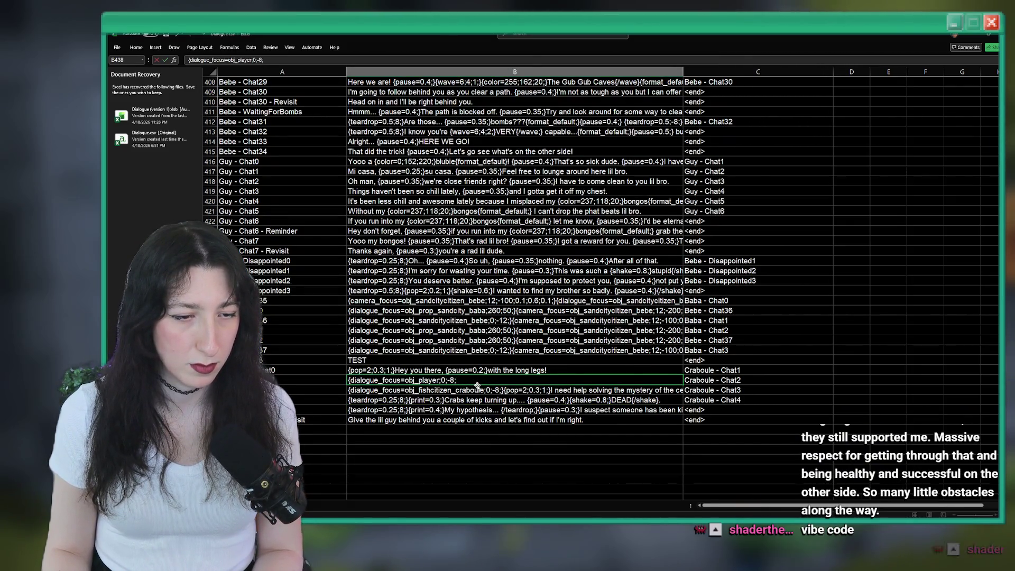
type("...")
key("Return")
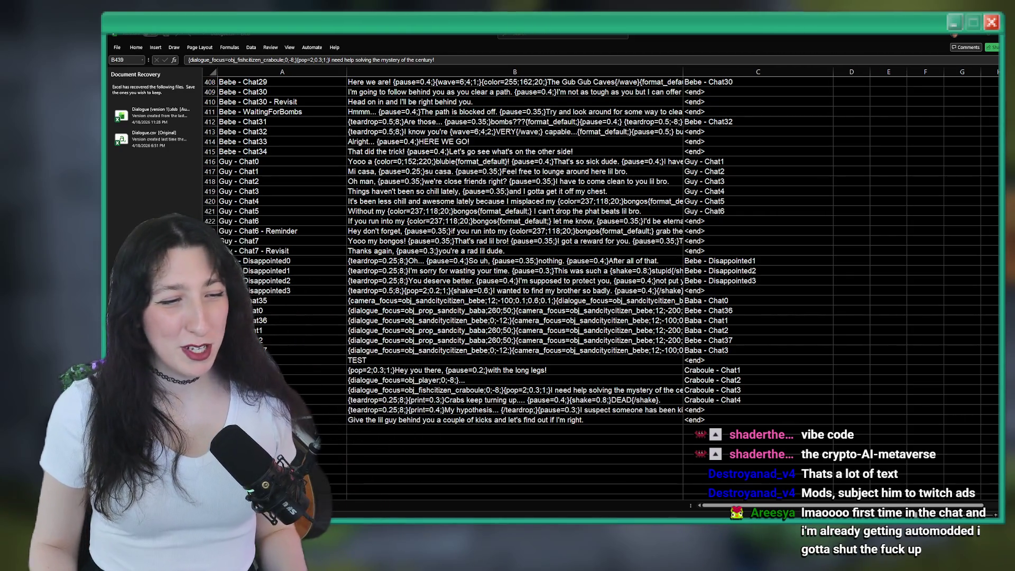
key("alt+Tab")
key("alt+Tab")
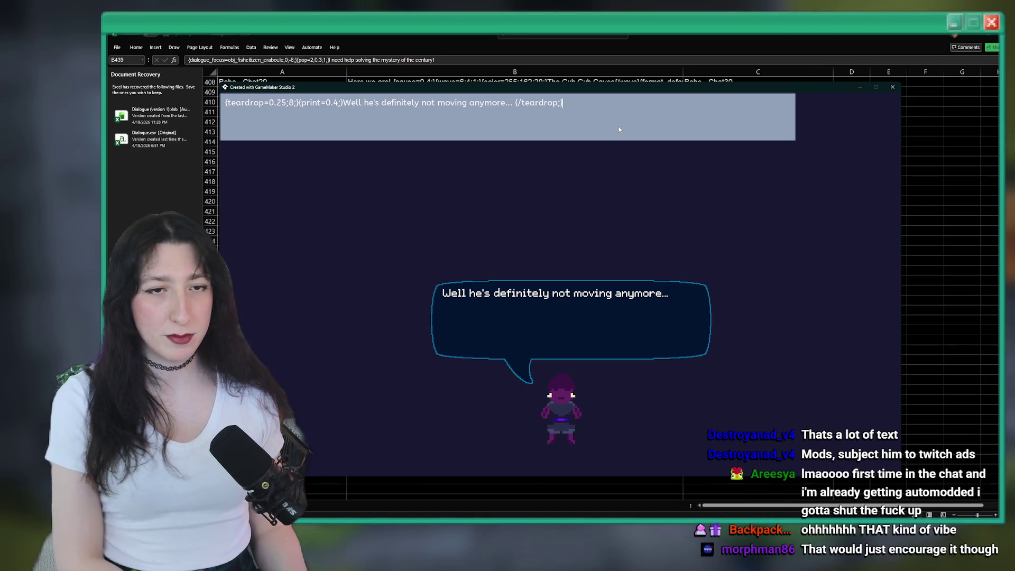
Step: Add 'Hmm....' after a {pause=0.3;} tag to the previewed line, then copy it
type("Hmm....")
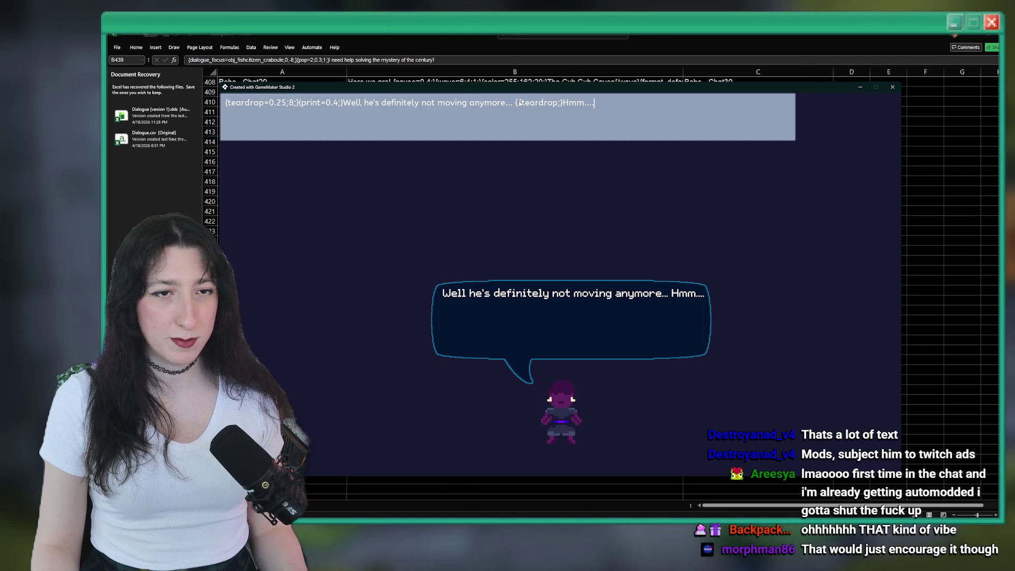
left_click(563, 103)
type("{pause=0.3;}")
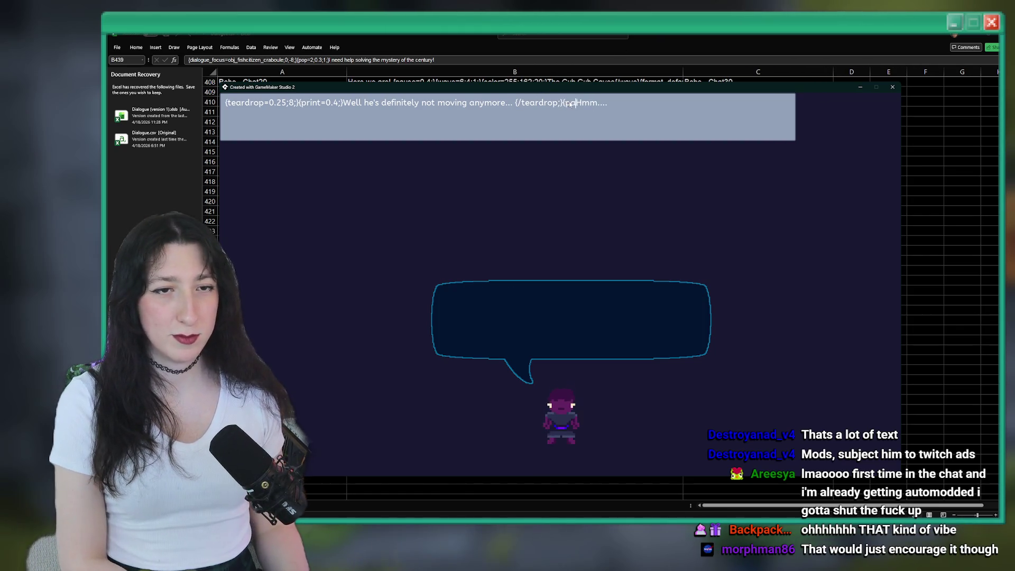
key("ctrl+a")
key("alt+F4")
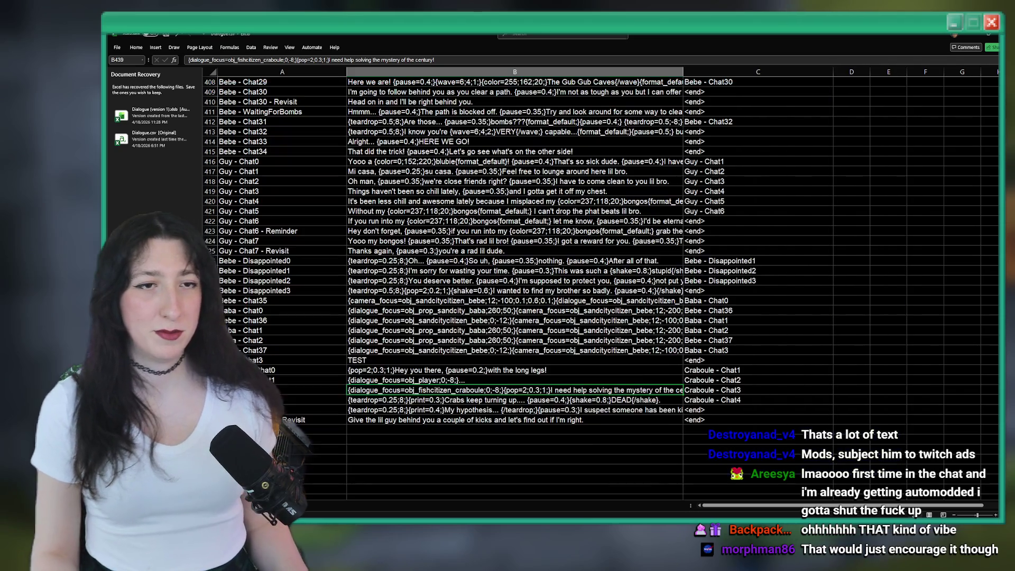
Step: Paste the tested line into B443 and key row 443 as 'Craboule - Chat5'
left_click(377, 430)
key("ctrl+v")
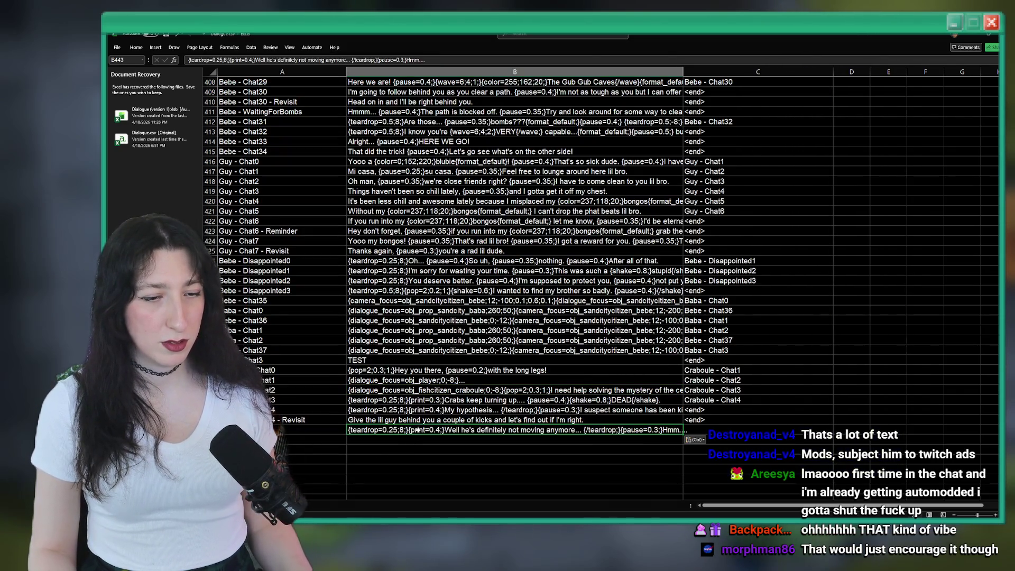
scroll(388, 438, "down", 2)
key("Up")
key("Up")
key("Left")
key("ctrl+c")
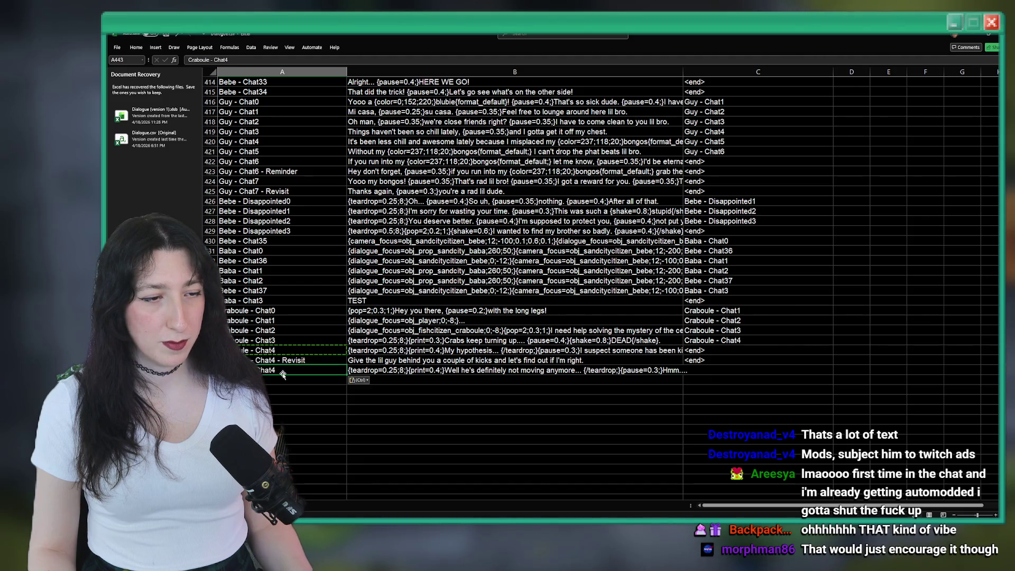
key("F2")
key("BackSpace")
scroll(285, 349, "down", 2)
type("5")
key("ctrl+Return")
key("ctrl+c")
Step: Link C443 to 'Craboule - Chat6' and use that label as A444's key
left_click(721, 307)
key("ctrl+v")
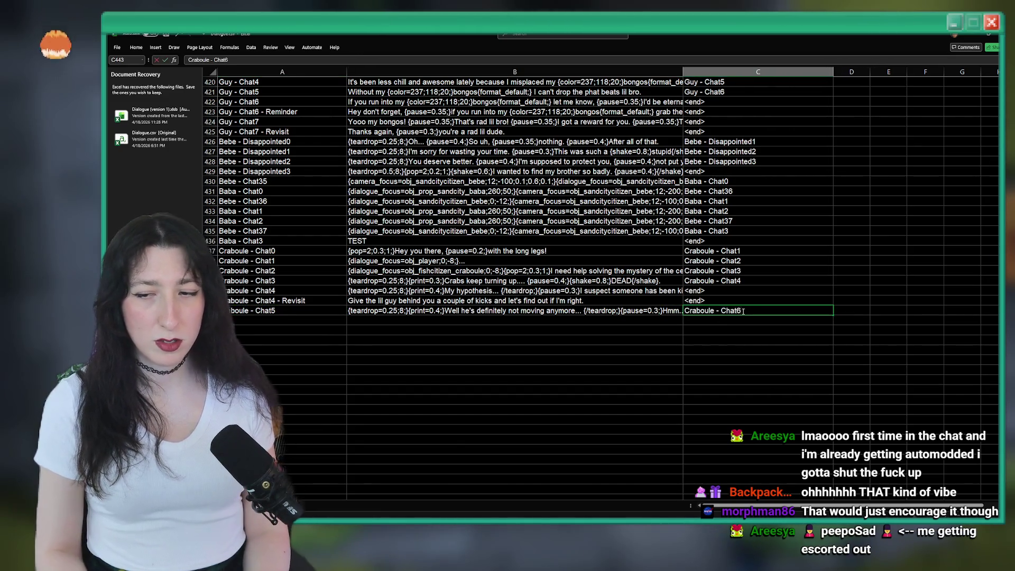
type("6")
key("ctrl+Return")
key("ctrl+c")
key("Down")
key("Left")
key("Left")
key("Return")
Step: Scroll down the sheet and deselect the previewed dialogue text
left_click(360, 351)
scroll(360, 350, "down", 2)
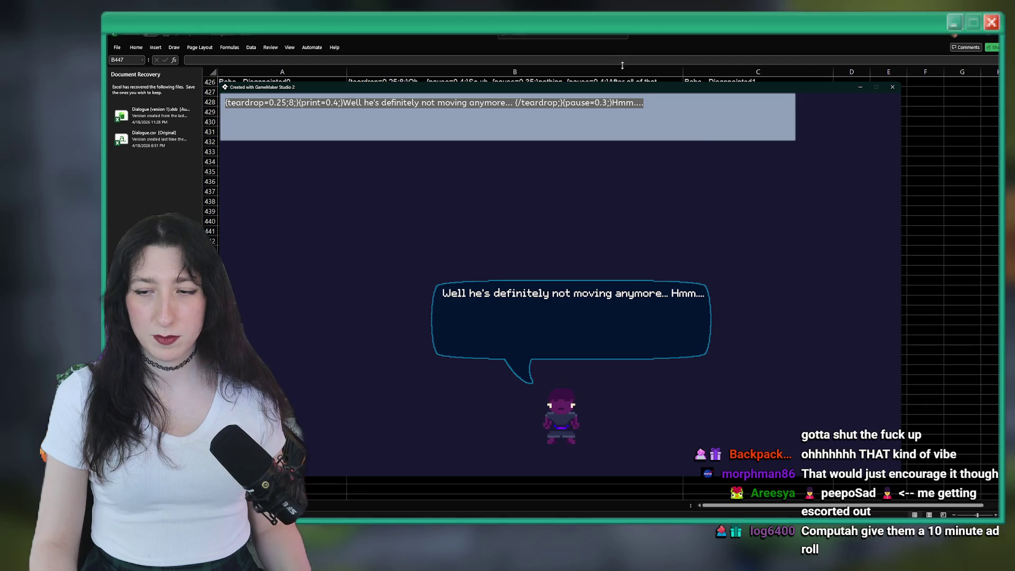
left_click(635, 130)
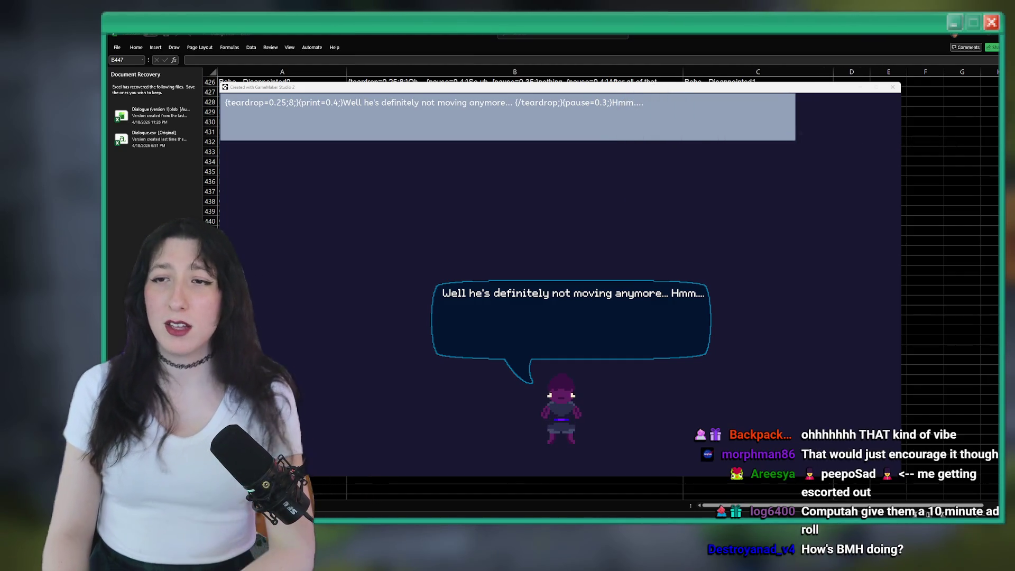
key("alt+Tab")
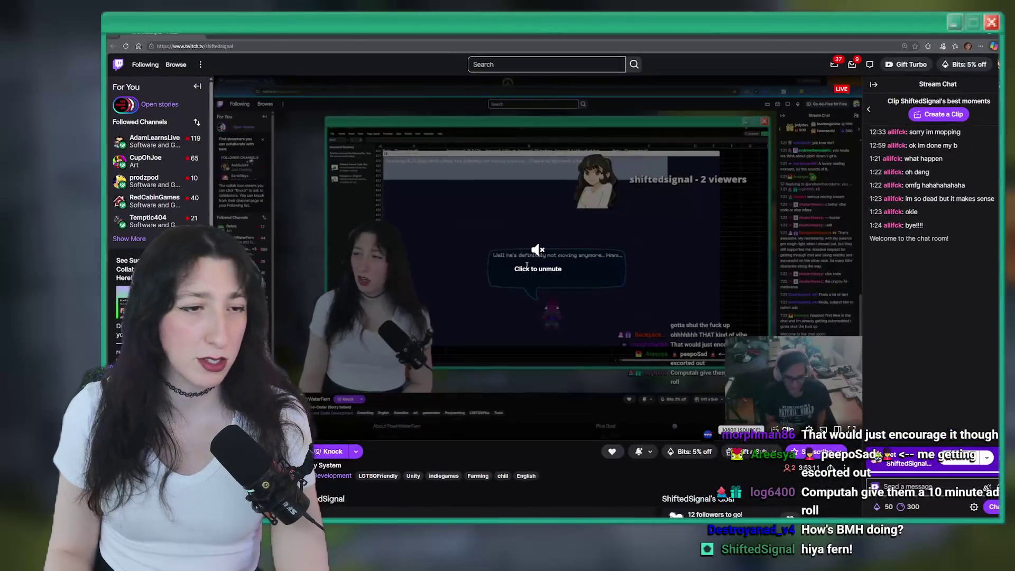
Step: Scroll up and down the visiting streamer's Twitch channel page
scroll(414, 330, "down", 5)
scroll(414, 331, "up", 2)
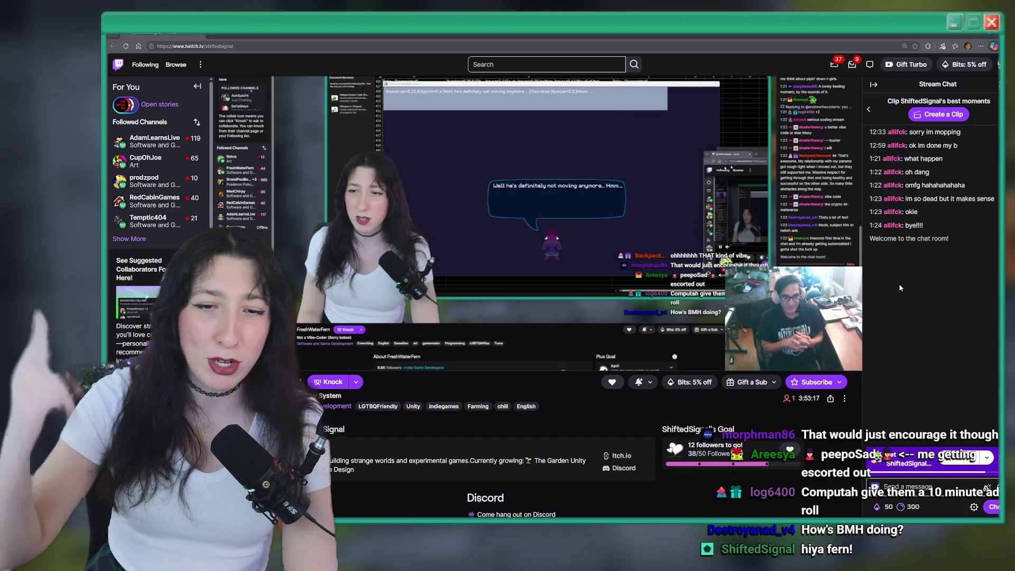
scroll(454, 412, "down", 1)
scroll(455, 412, "down", 3)
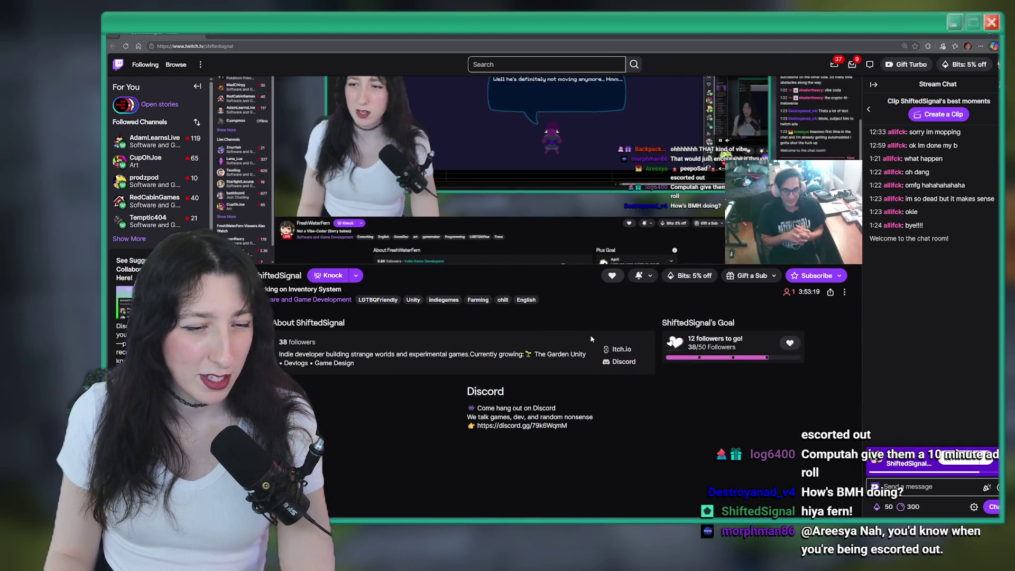
scroll(576, 246, "up", 3)
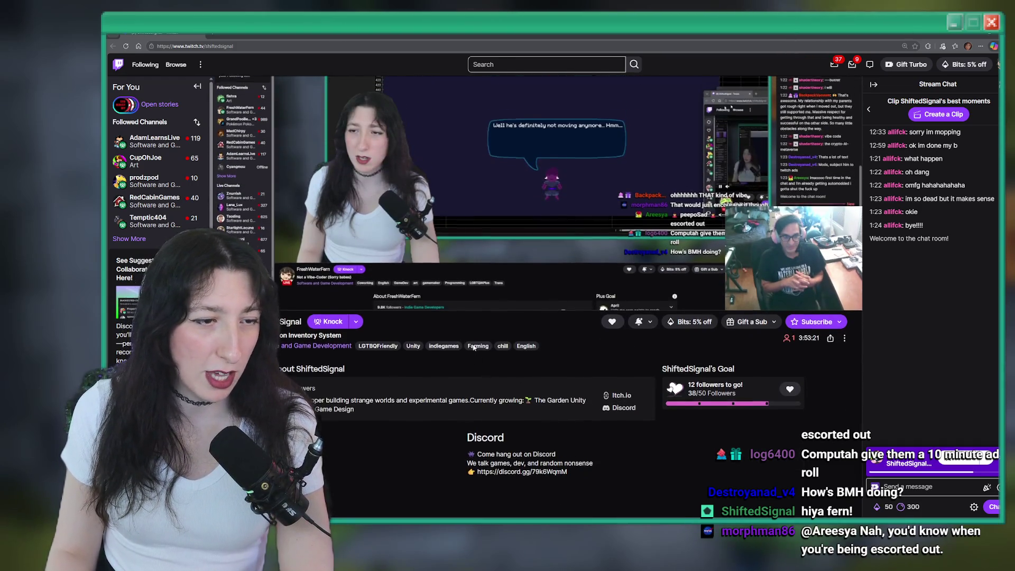
scroll(534, 361, "up", 2)
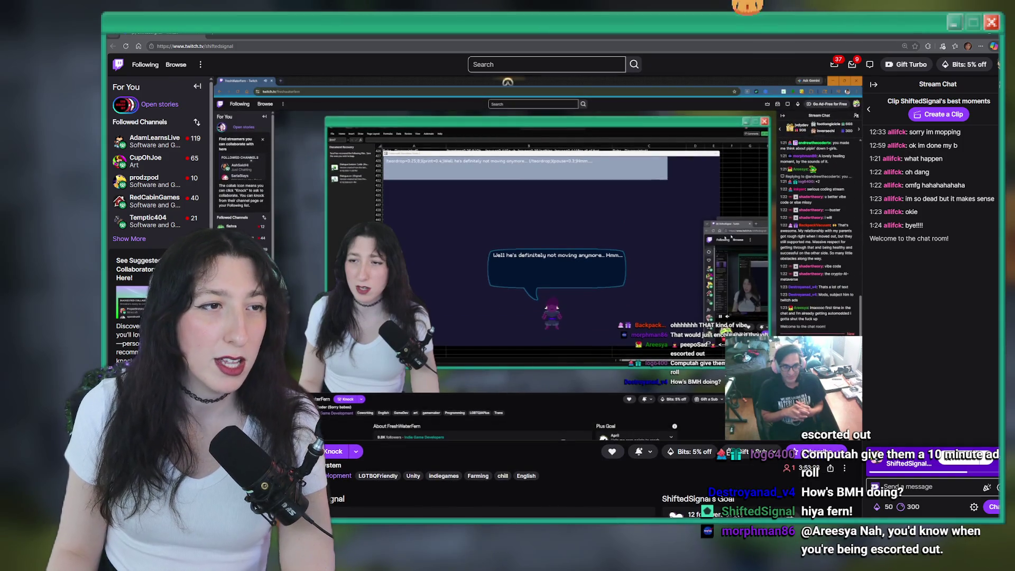
key("alt+Tab")
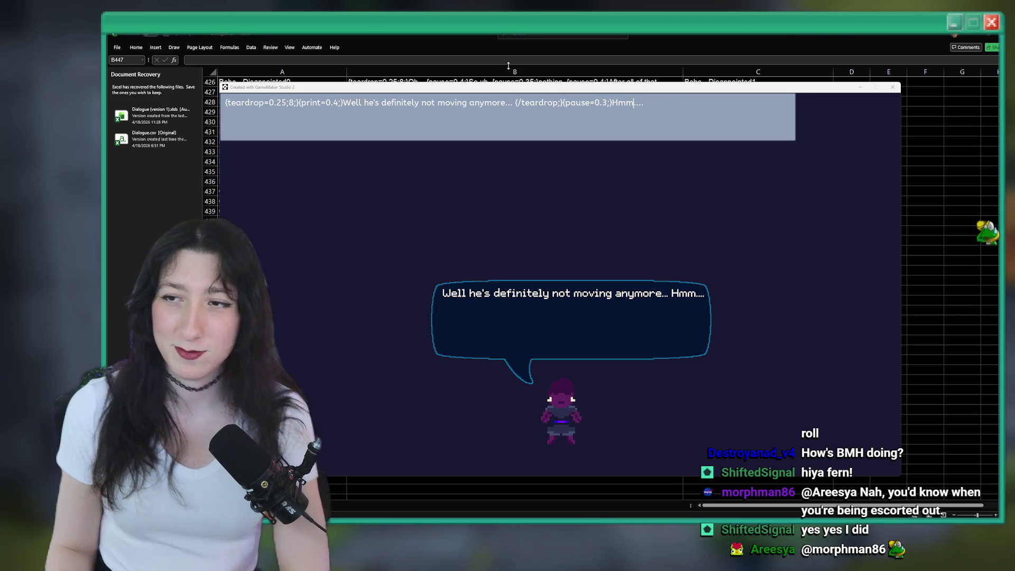
Step: Paste the Chat5 dialogue into B444 as the Chat6 starting point
key("alt+F4")
left_click(406, 259)
key("ctrl+v")
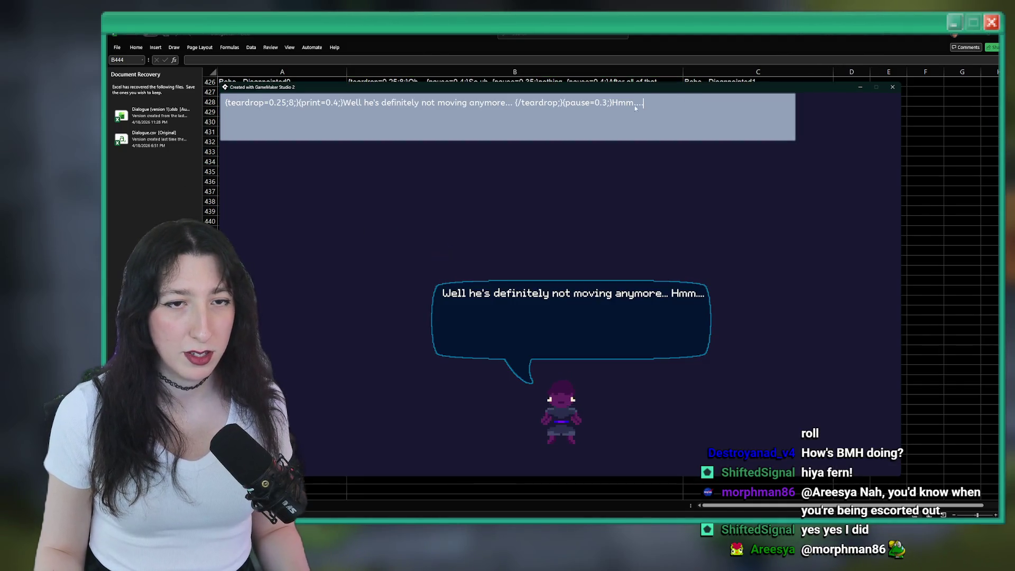
Step: Write the Chat6 line telling the player to juggle the crab for a 3 kick streak
mouse_move(637, 108)
left_mouse_down()
mouse_move(289, 101)
mouse_move(342, 95)
left_mouse_up()
type("There'")
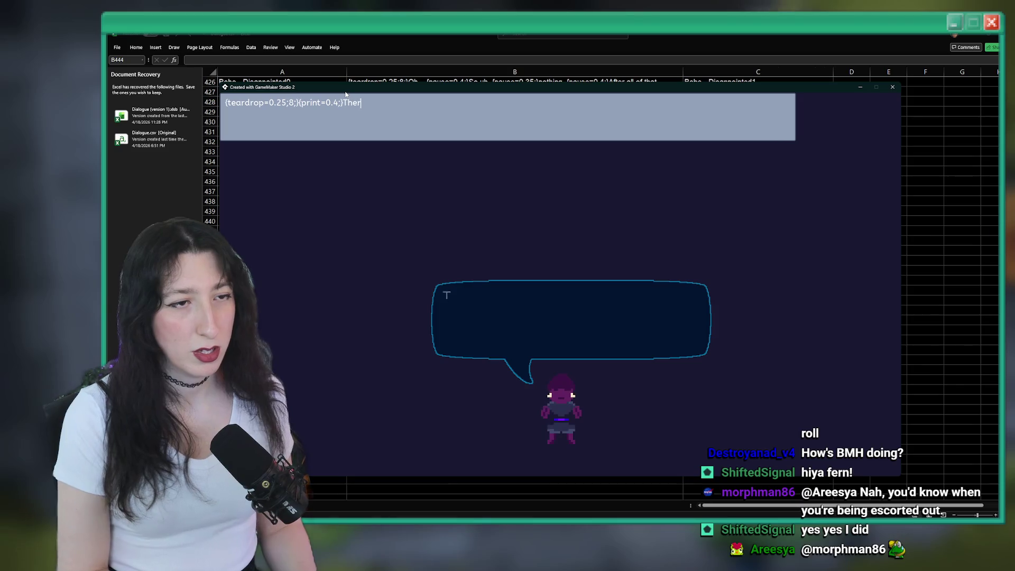
type("s one more thing I need")
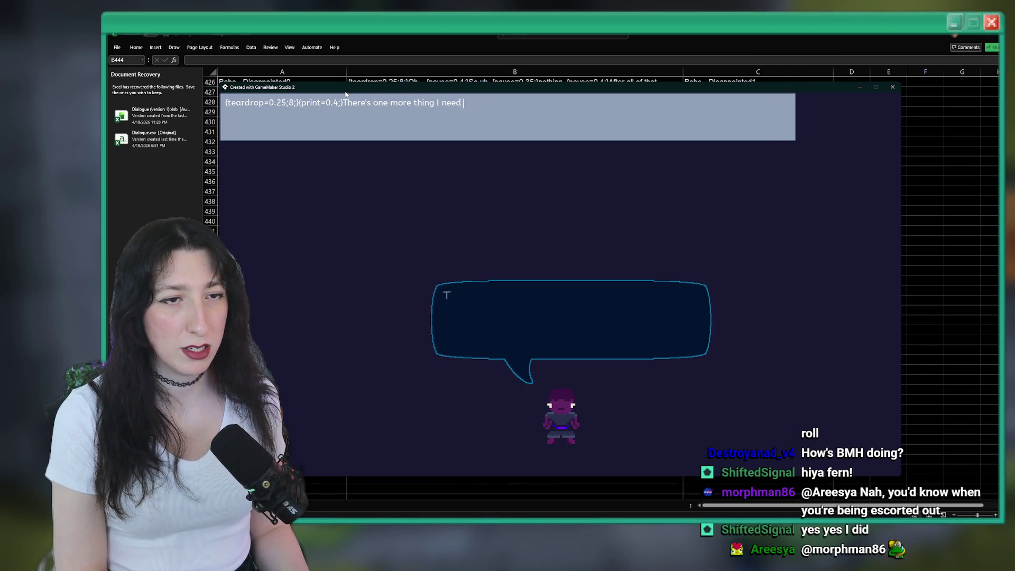
type("..")
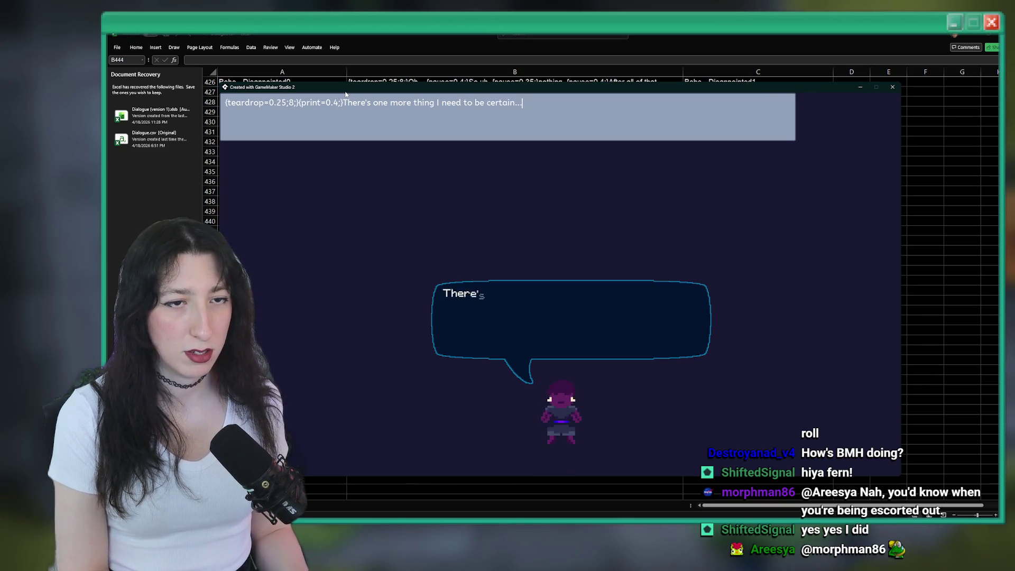
type(".4;")
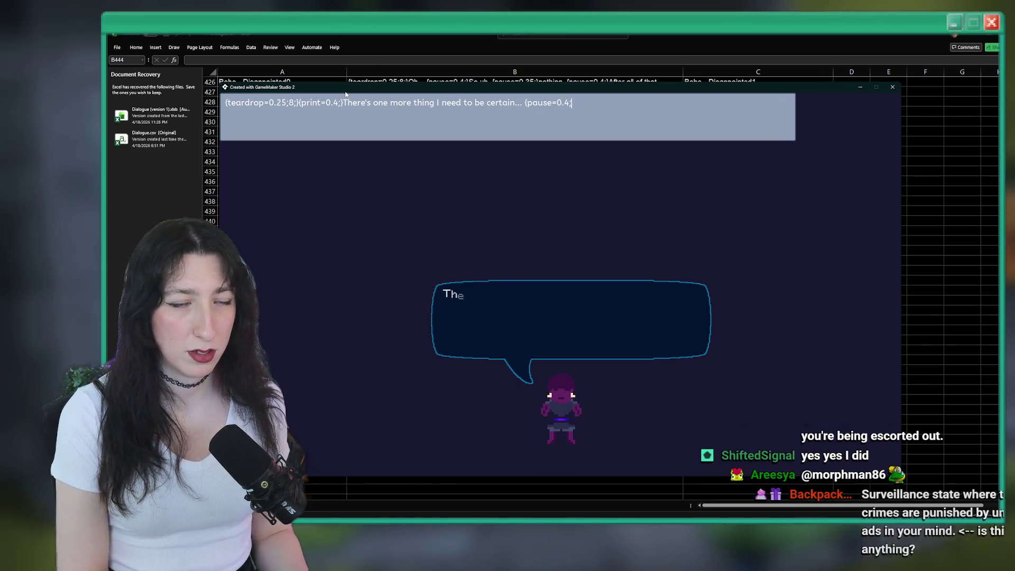
type("}Try ")
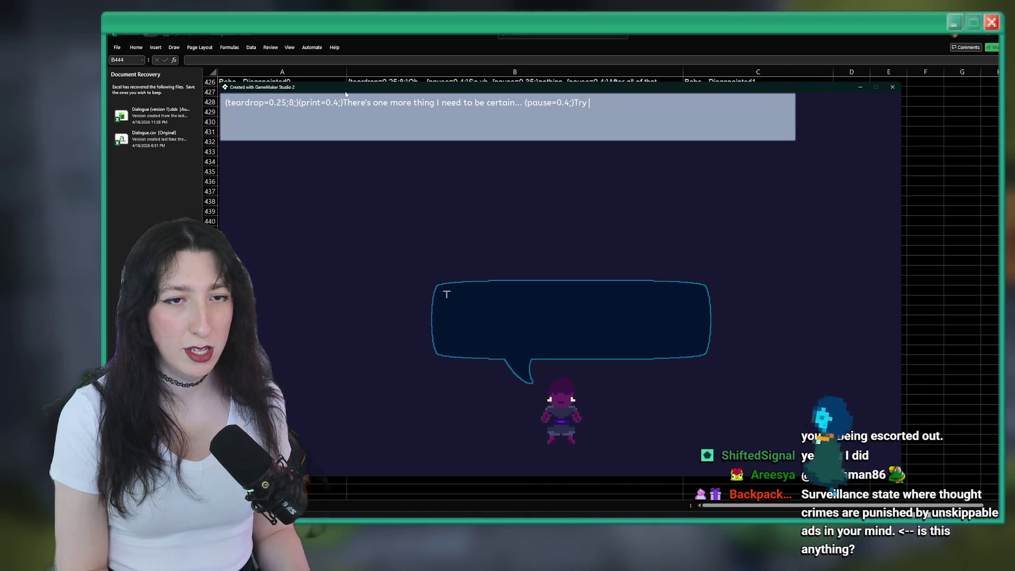
type("getting a k")
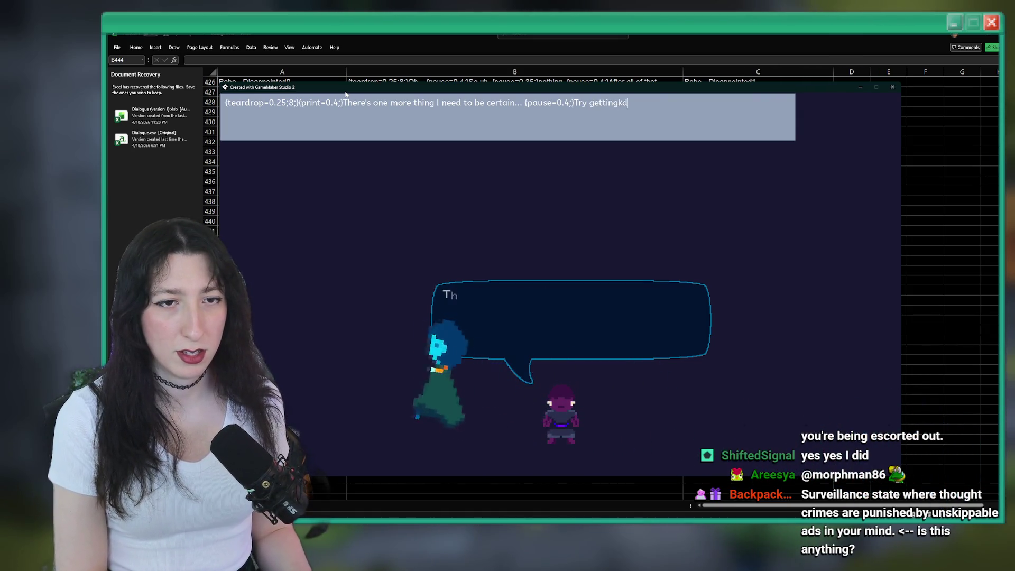
key("BackSpace")
key("BackSpace")
key("BackSpace")
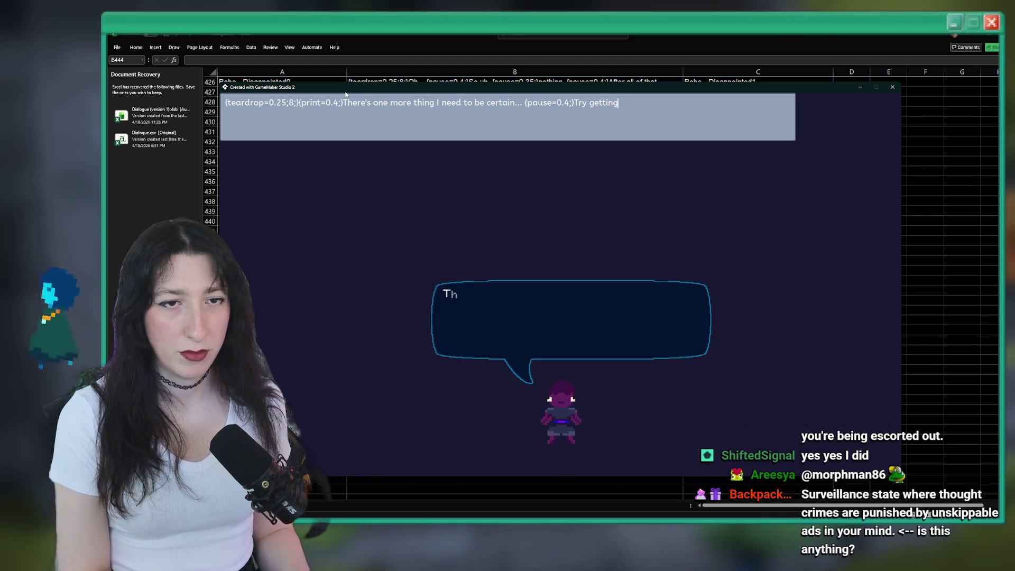
type("juggl")
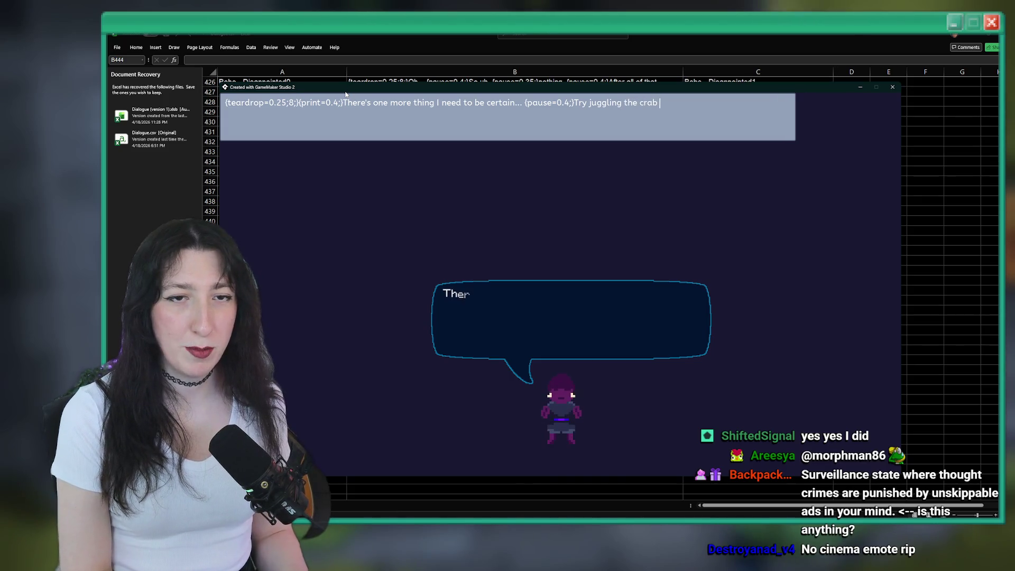
type("b bef")
type(" hits ")
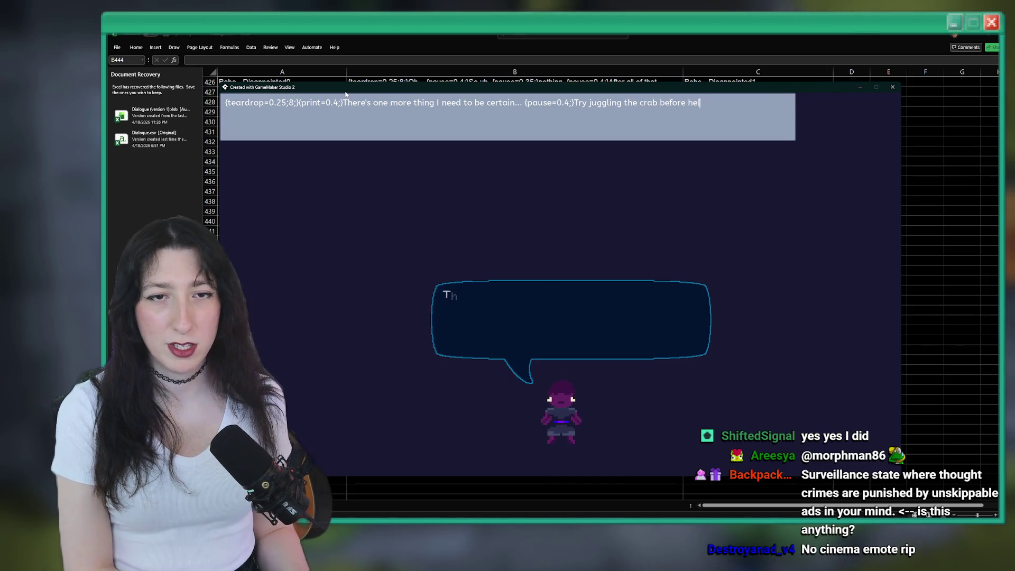
type("roundk")
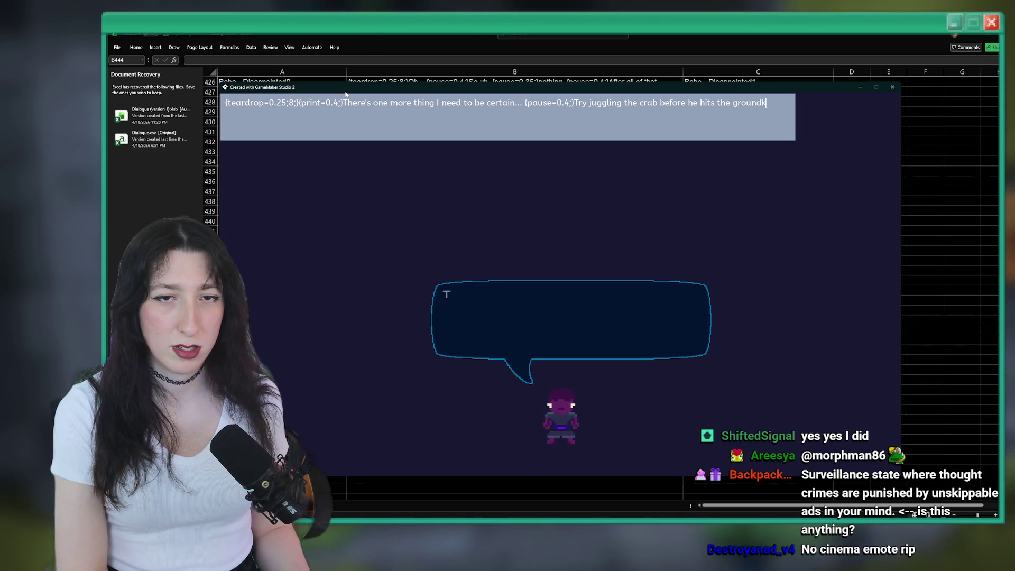
key("BackSpace")
type(" and get a")
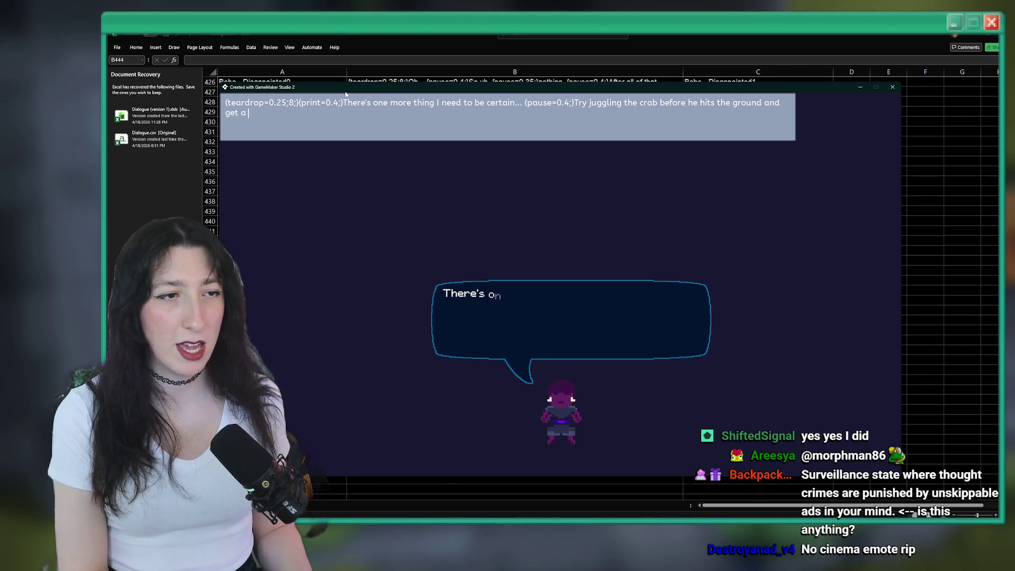
type("3 ki")
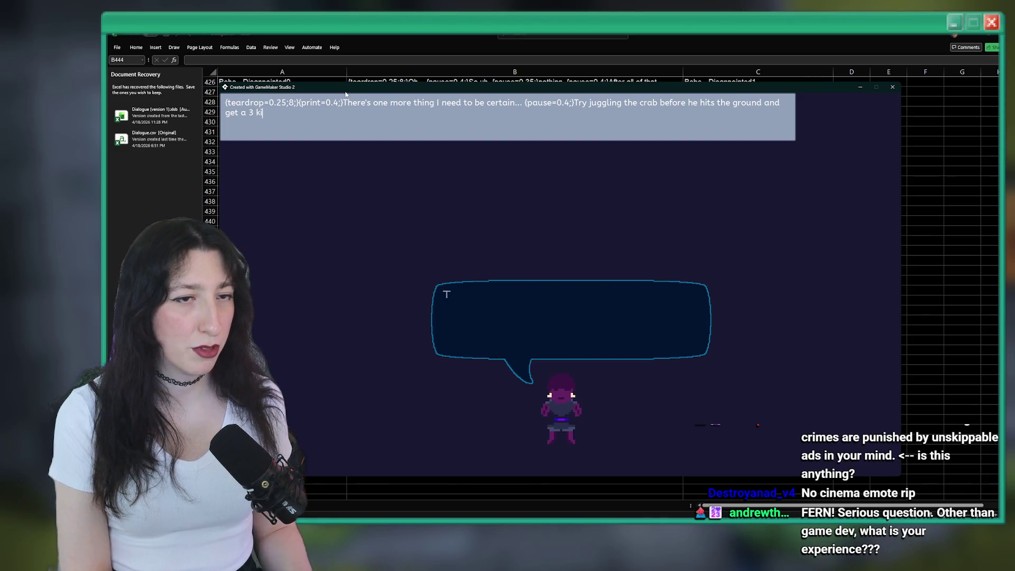
type("ck st")
key("BackSpace")
type("k.")
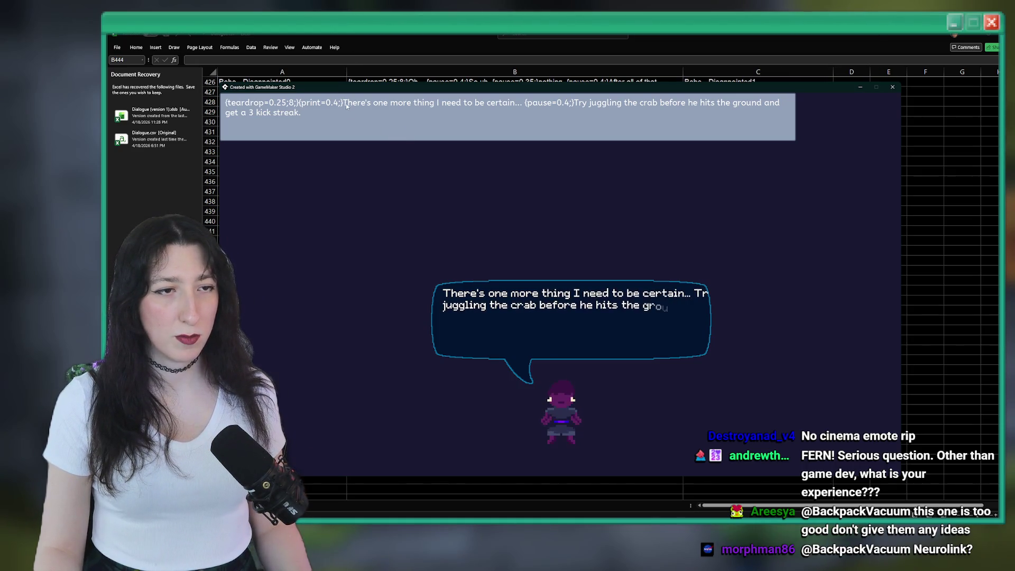
Step: Remove the {print=0.4;} tag and paste the finished Chat6 line into B444
left_click_drag(343, 103, 301, 104)
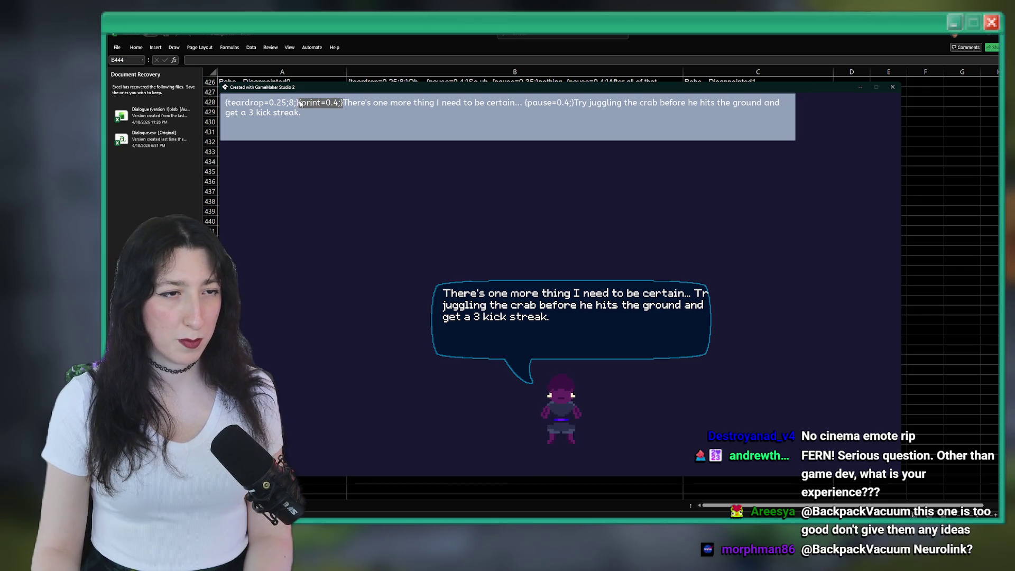
key("BackSpace")
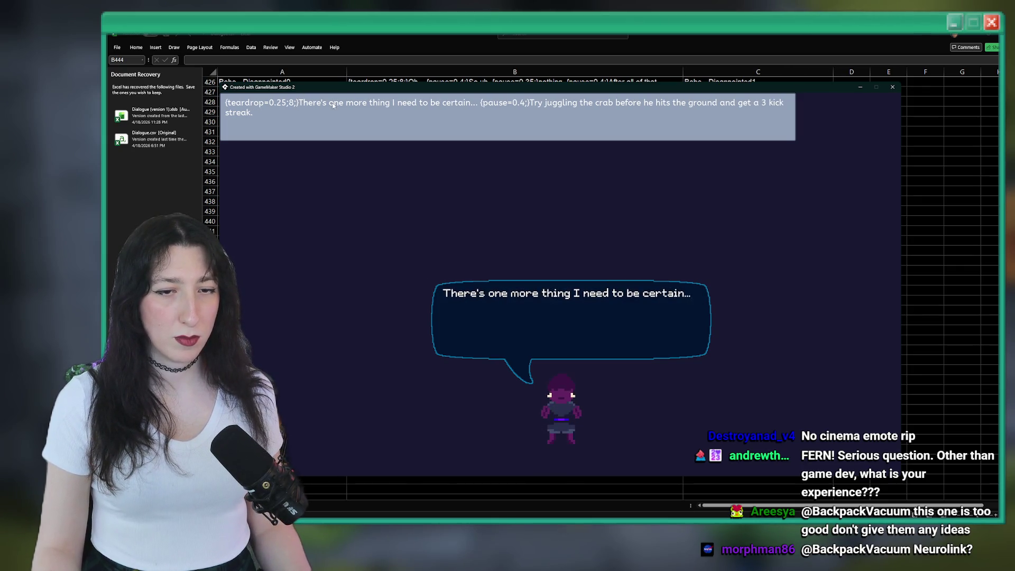
key("ctrl+a")
key("ctrl+c")
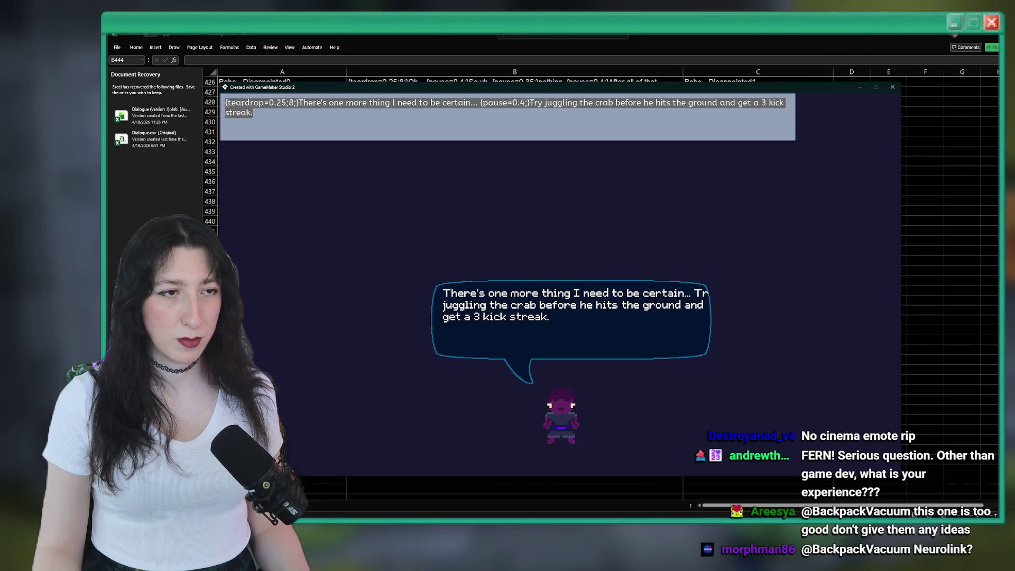
key("Escape")
key("ctrl+v")
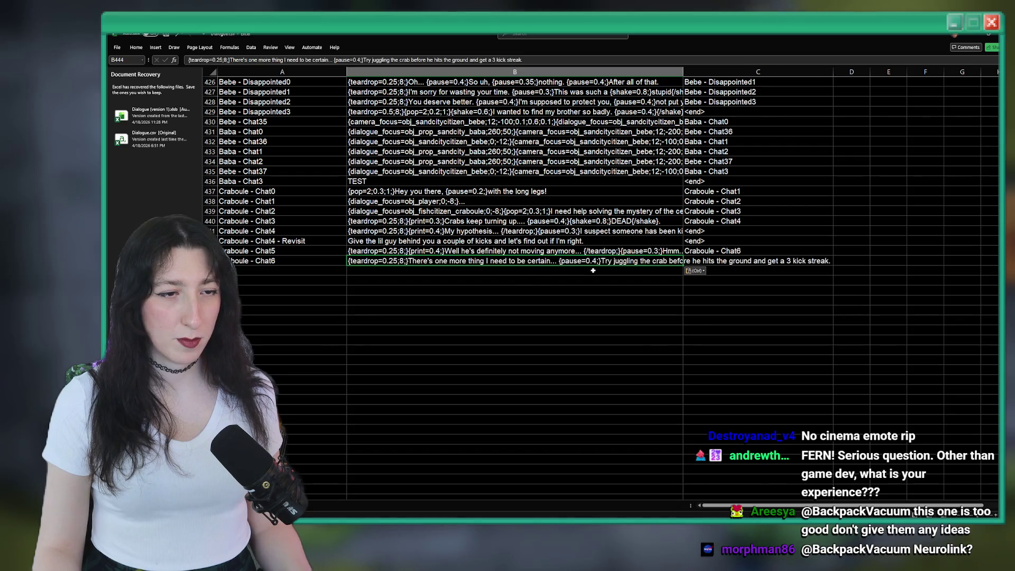
Step: Set C444's next-line entry to 'Craboule - Chat7'
left_click(716, 251)
left_click(276, 263)
key("ctrl+c")
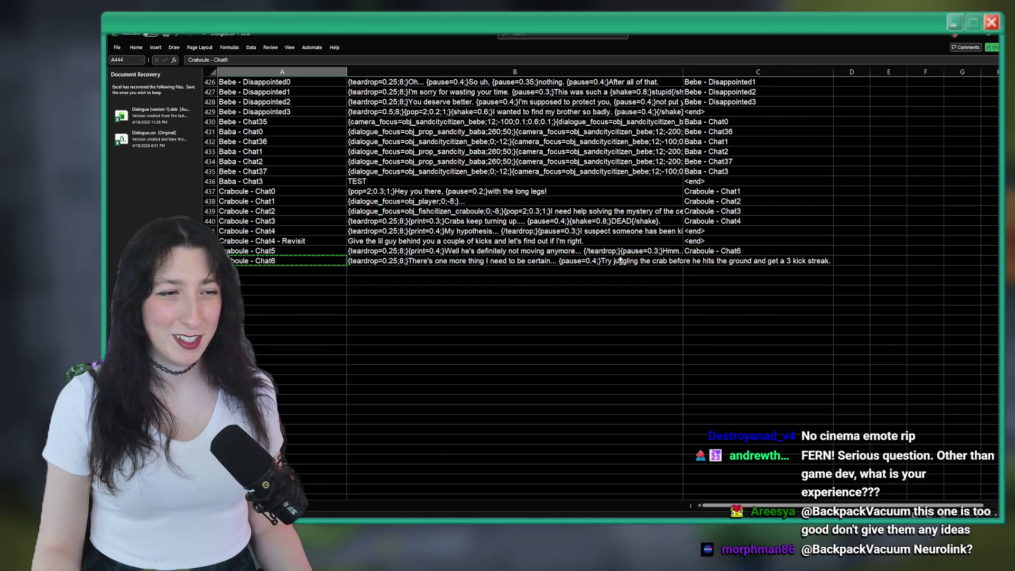
left_click(749, 263)
key("ctrl+v")
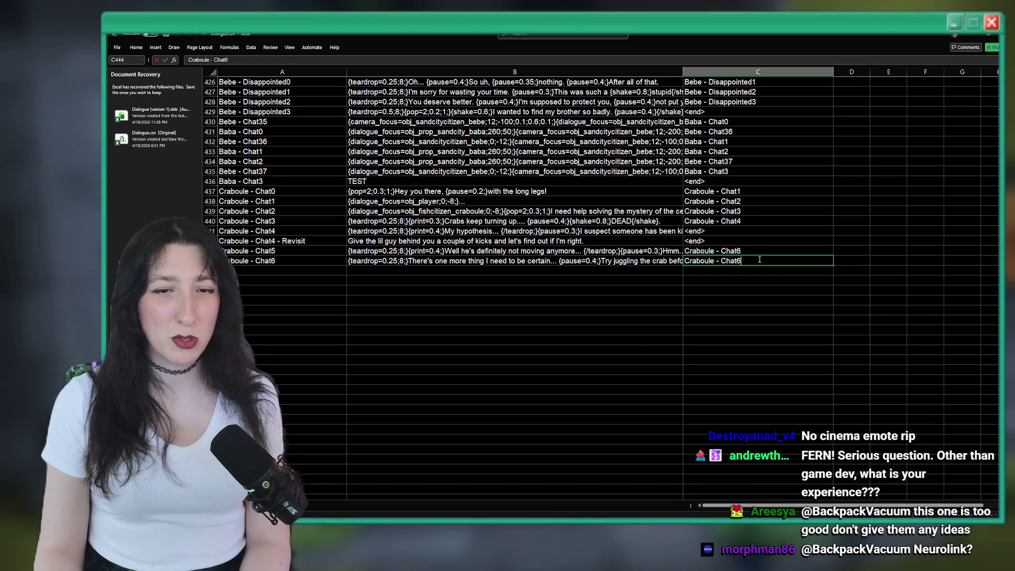
type("7")
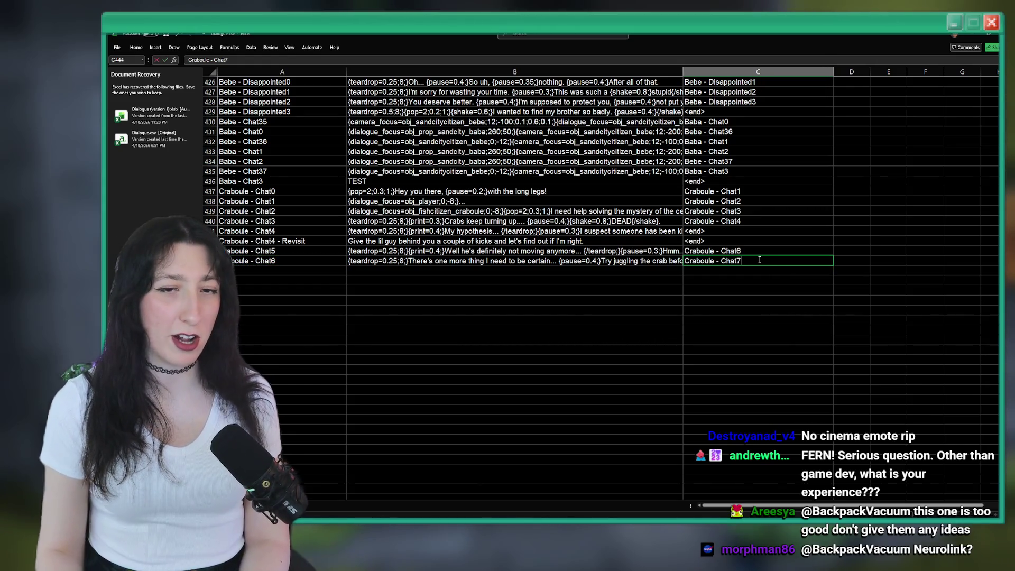
key("Return")
left_click(759, 262)
key("ctrl+c")
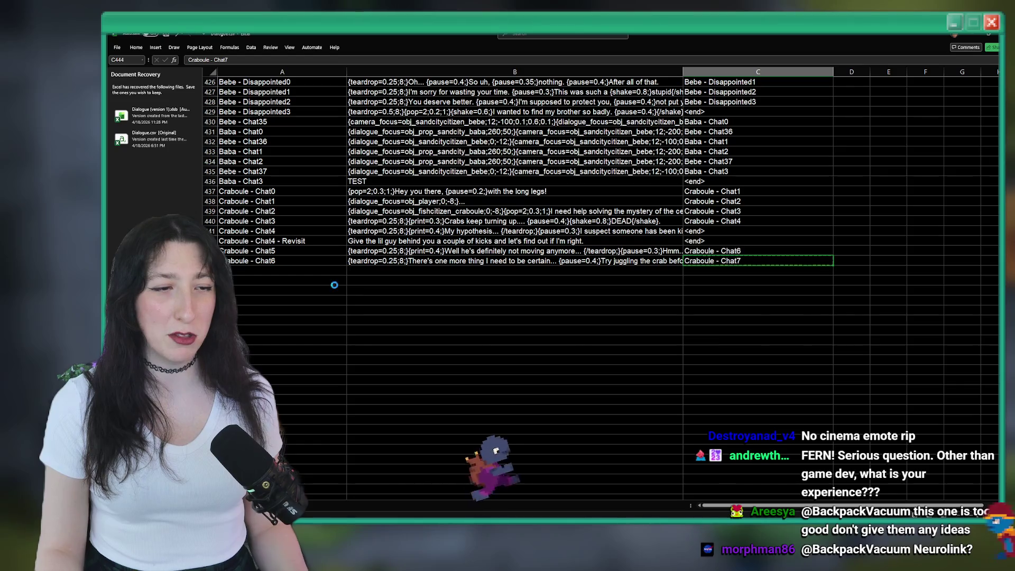
Step: Key row 445 as 'Craboule - Chat7' with '<end>' as its next-line entry
left_click(309, 268)
key("ctrl+v")
left_click(753, 272)
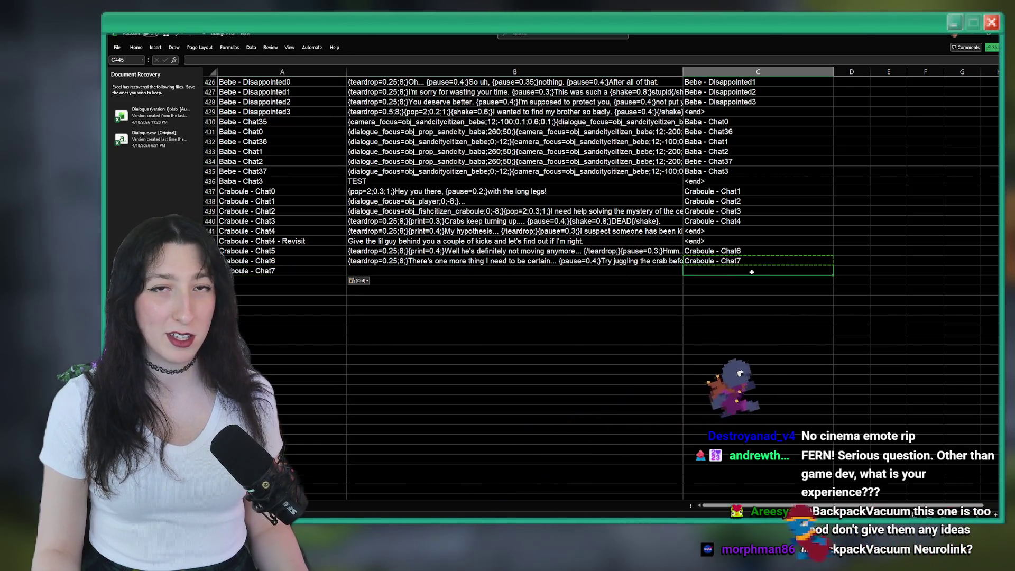
type("<end>")
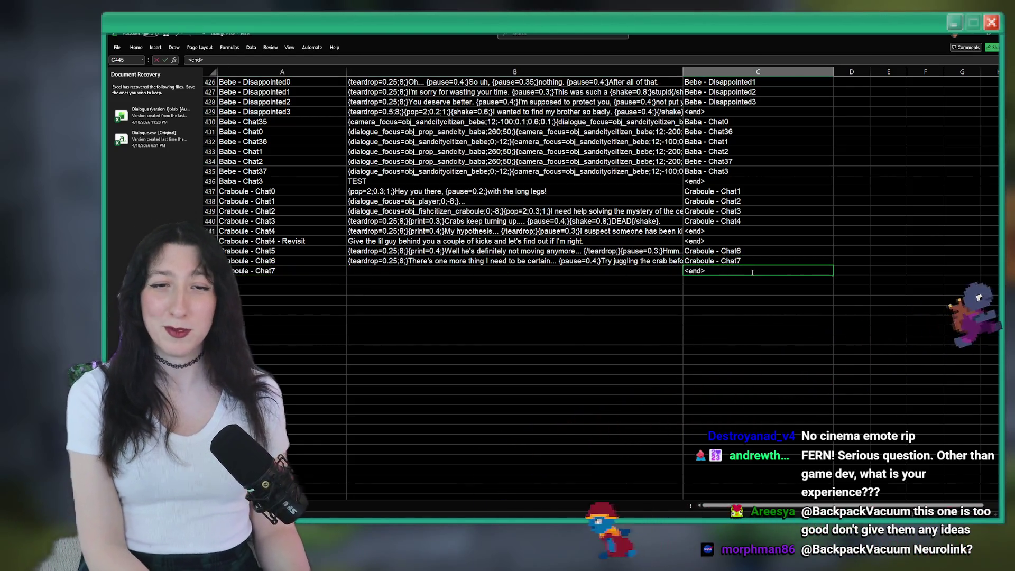
left_click(572, 270)
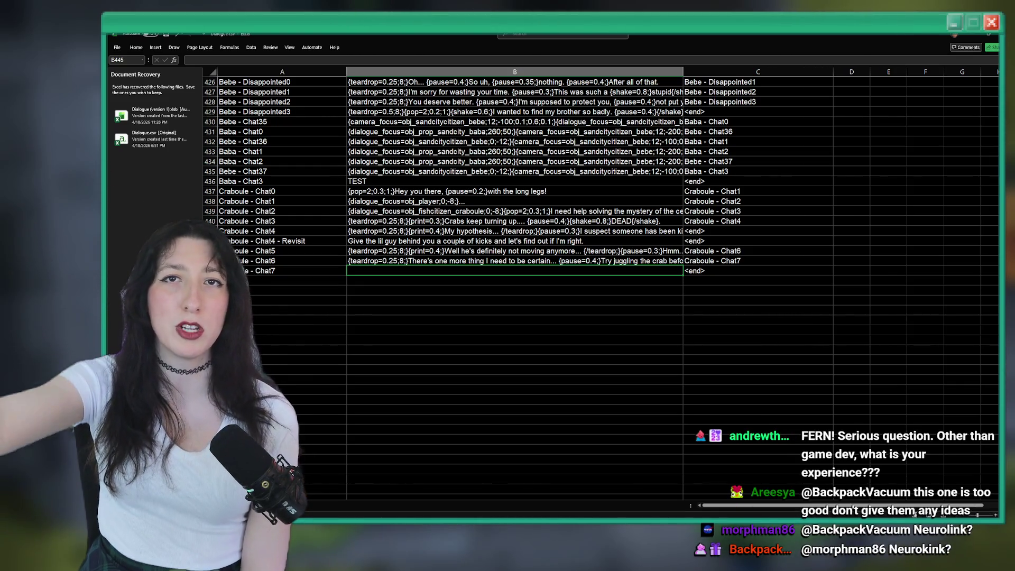
key("alt+Tab")
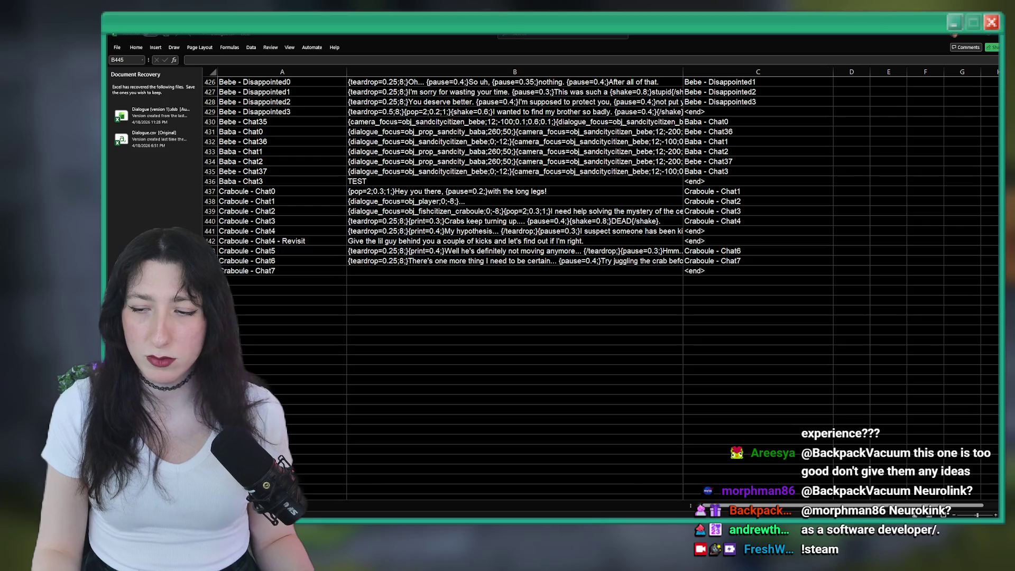
key("alt+Tab")
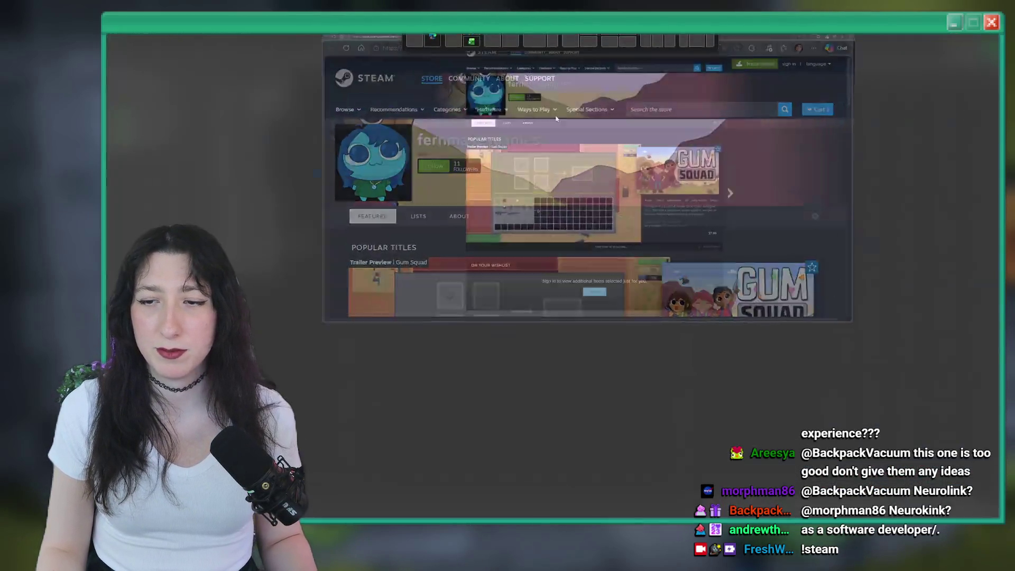
Step: Clear the Games filter to list all 12 products, then open SpritePile 2.0
scroll(454, 304, "down", 15)
scroll(454, 304, "up", 2)
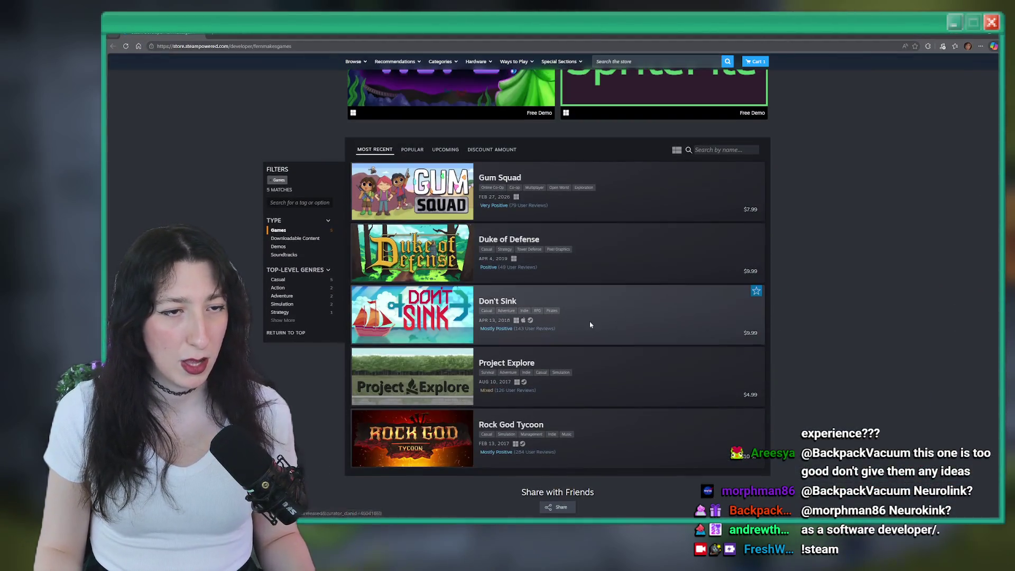
scroll(486, 380, "down", 2)
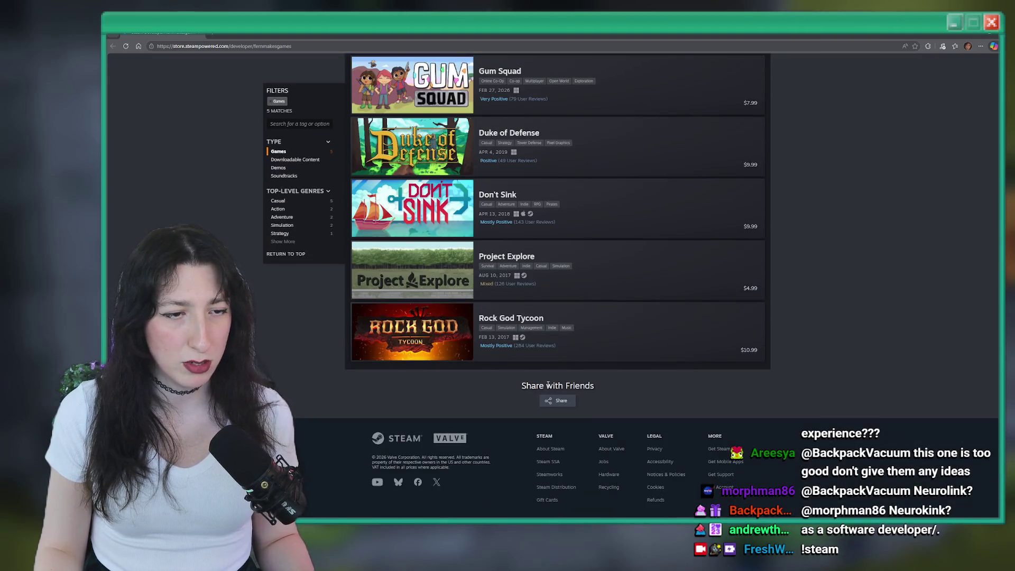
scroll(465, 317, "up", 3)
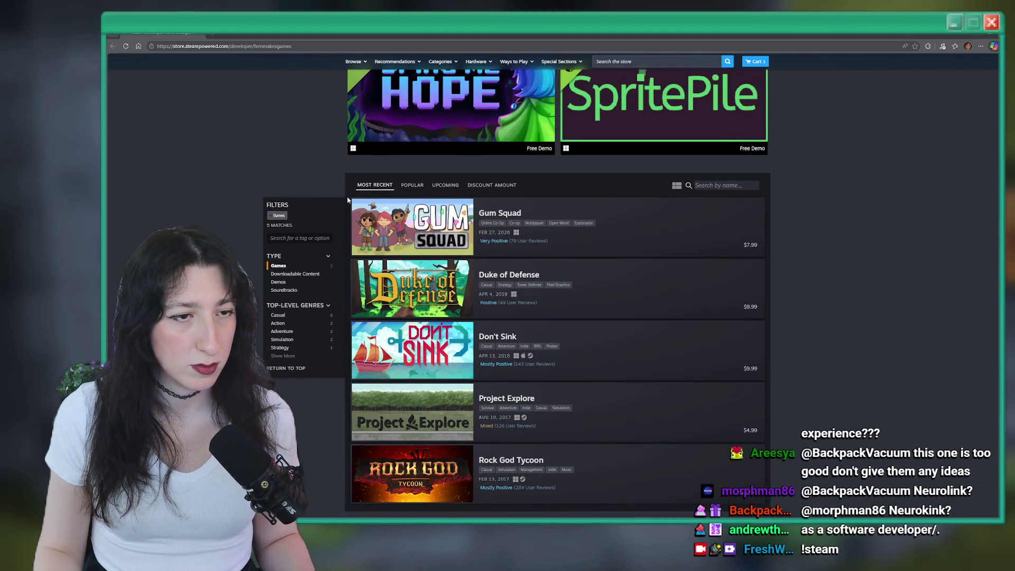
left_click(282, 290)
left_click(283, 268)
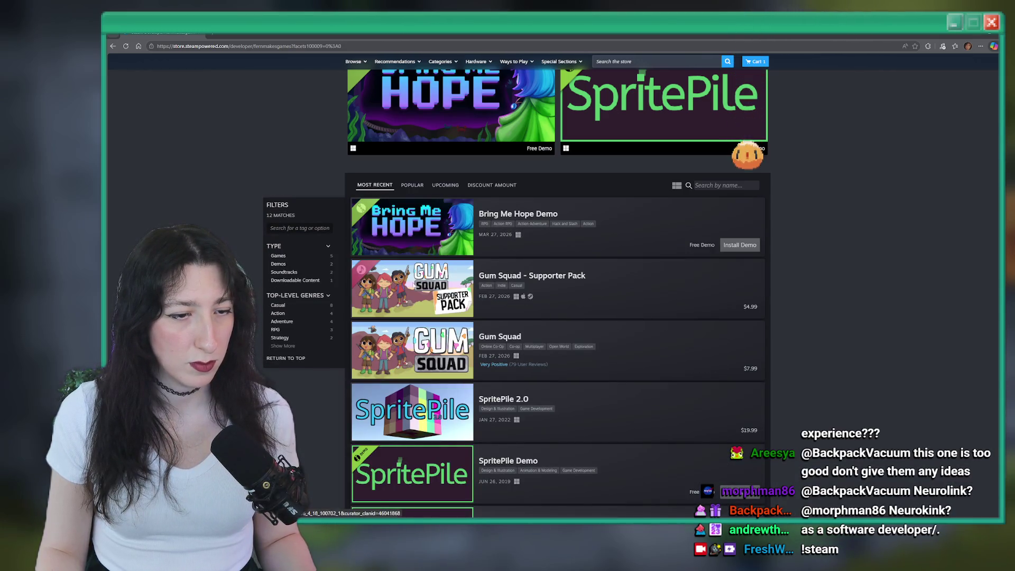
scroll(423, 275, "down", 2)
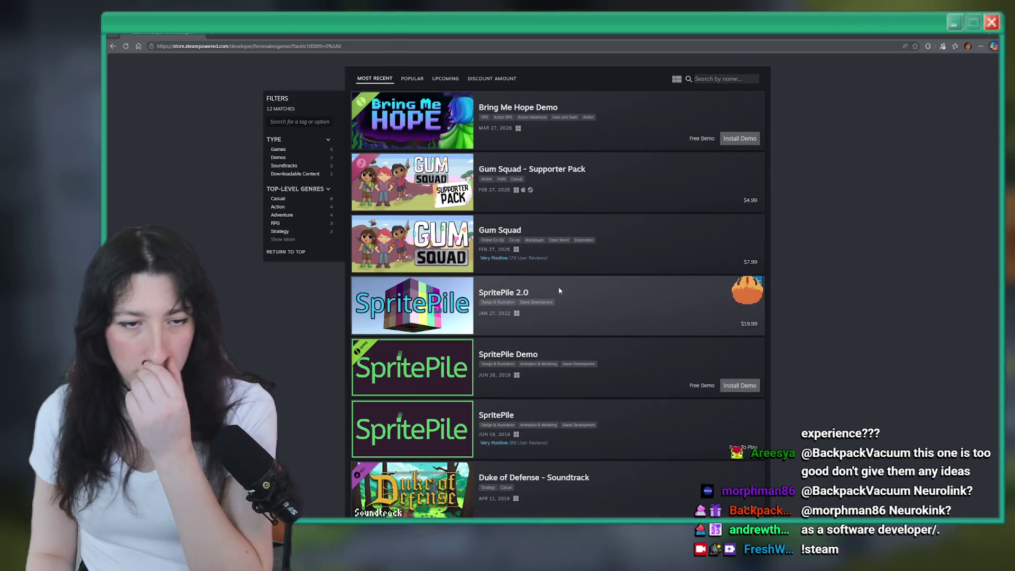
left_click(504, 295)
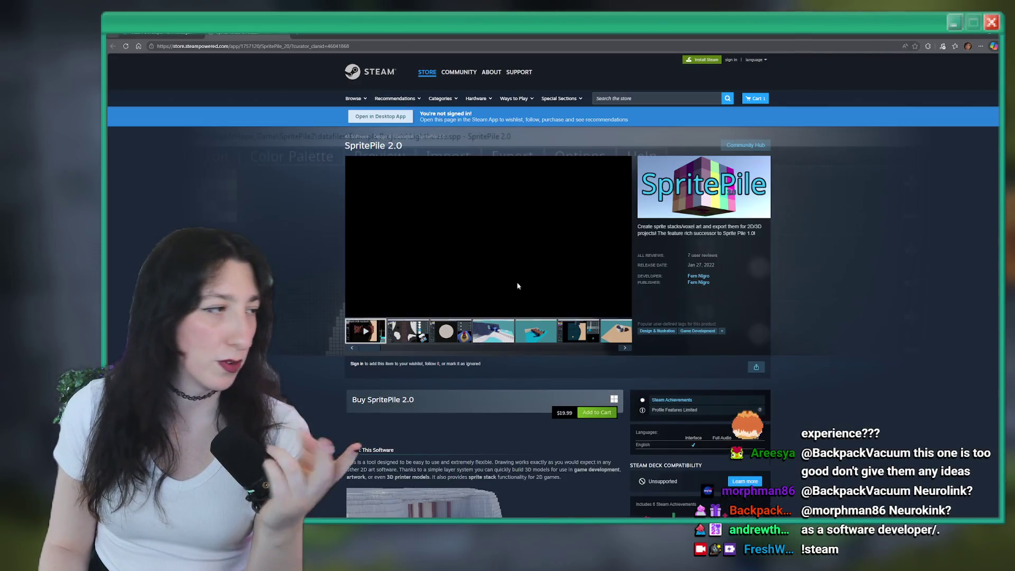
Step: Watch the SpritePile 2.0 trailer full screen from 0:12
left_click(434, 302)
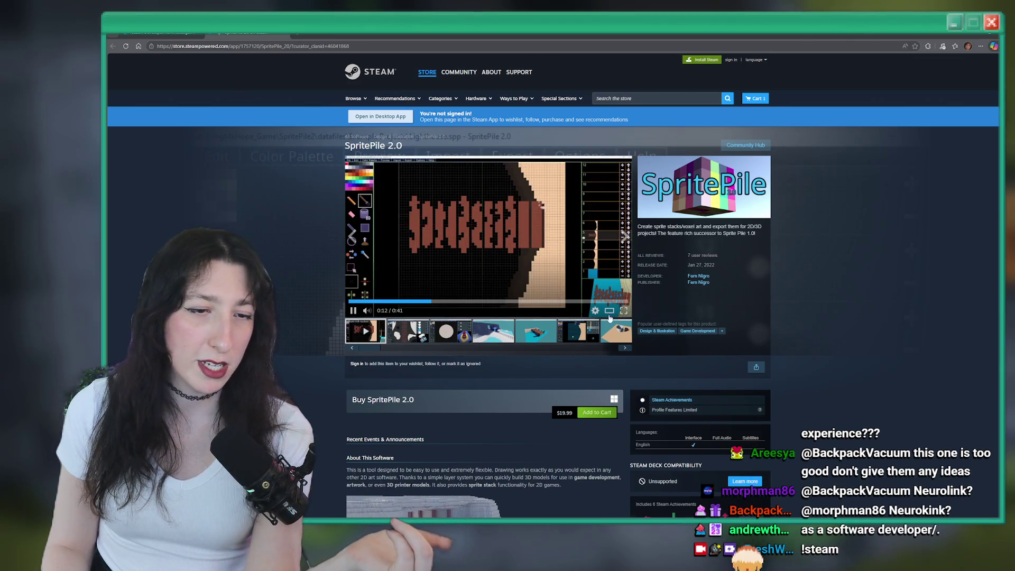
left_click(624, 310)
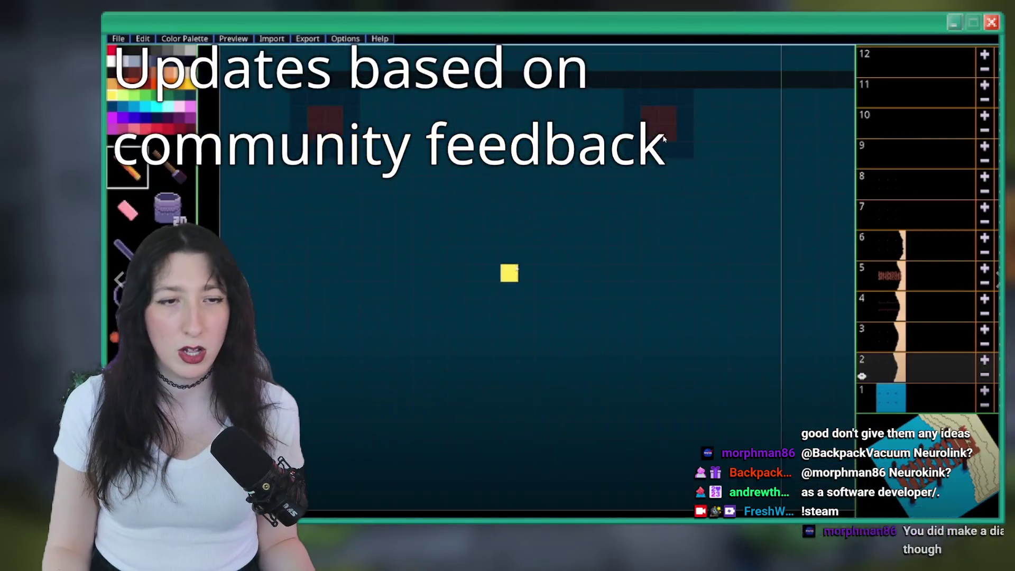
key("Escape")
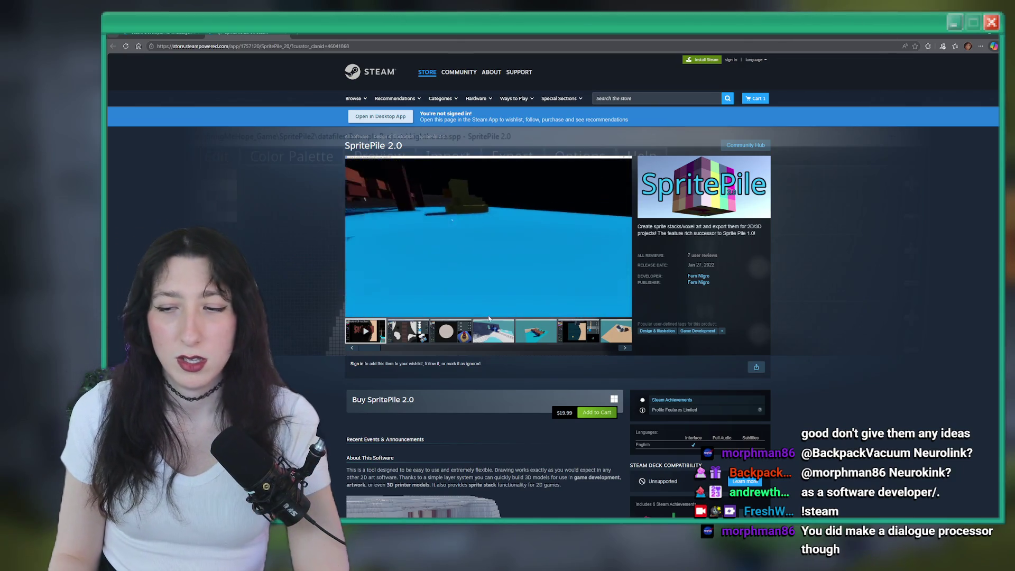
Step: Step through the SpritePile 2.0 screenshots up to the Train editor screenshot
left_click(455, 301)
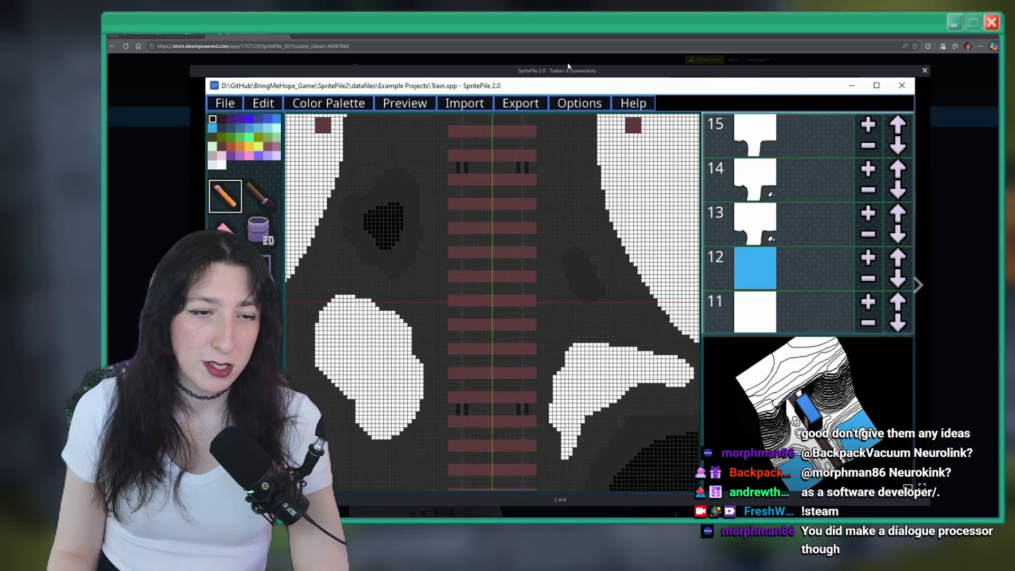
left_click(918, 286)
left_click(917, 286)
left_click(918, 285)
left_click(918, 286)
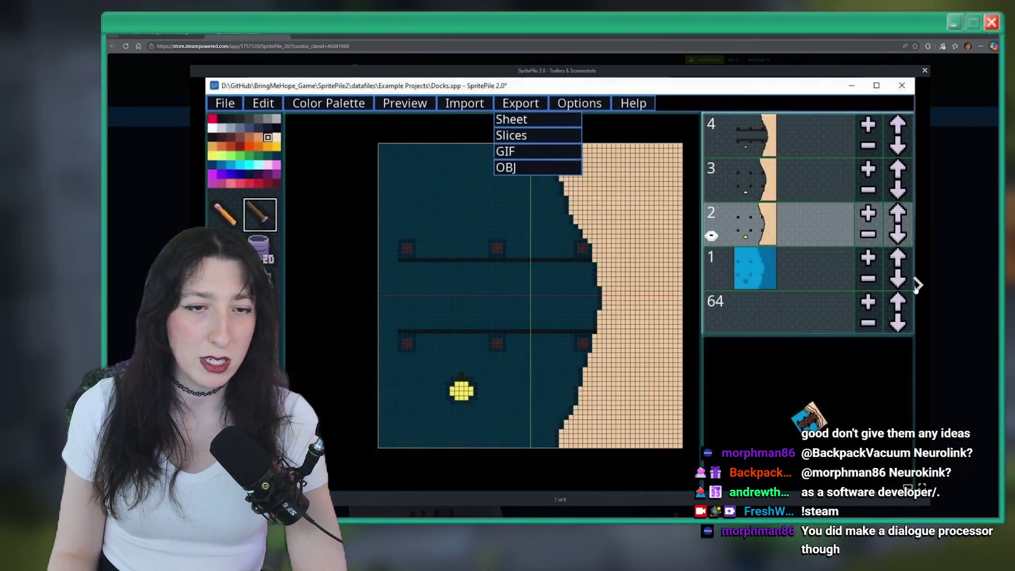
left_click(918, 286)
left_click(918, 285)
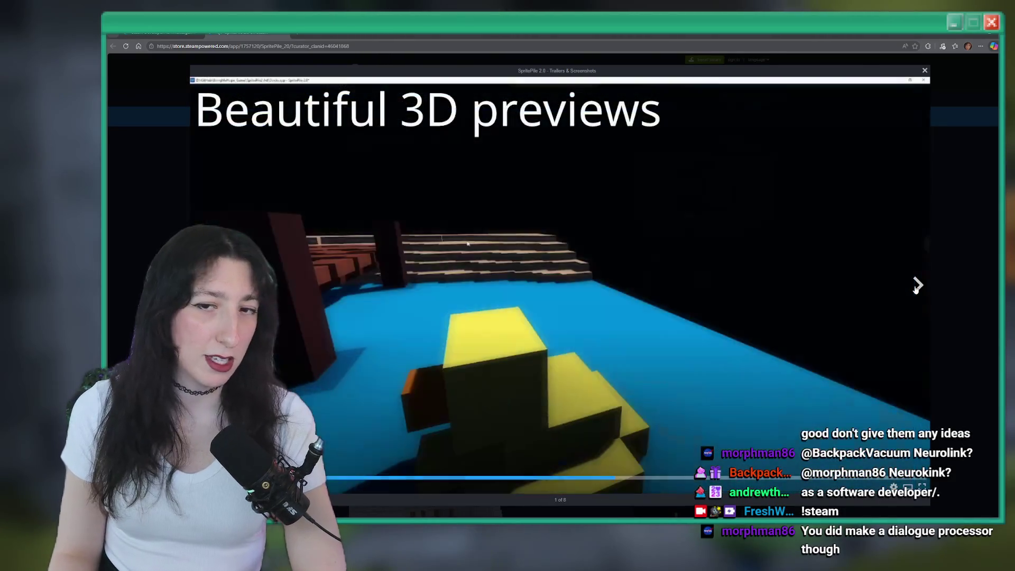
left_click(918, 286)
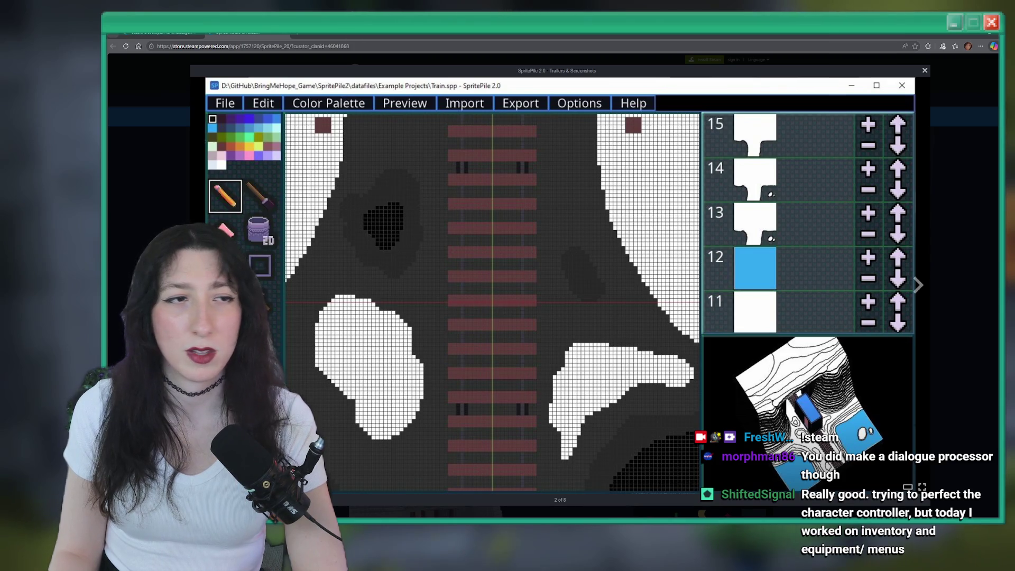
key("alt+Tab")
key("alt+Tab")
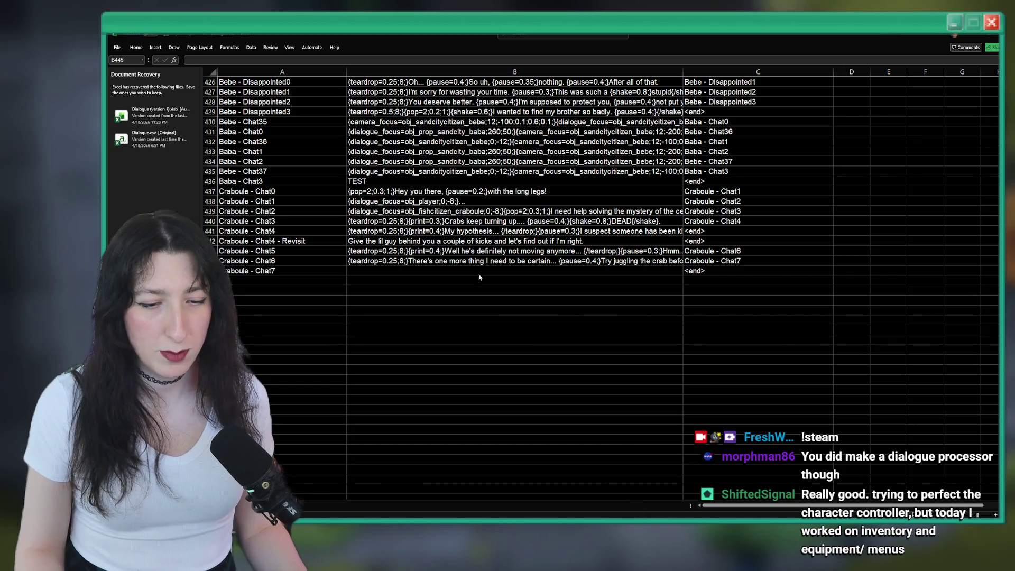
Step: Change A445's key from 'Craboule - Chat7' to 'Craboule - Chat6 - Revisit'
left_click(563, 269)
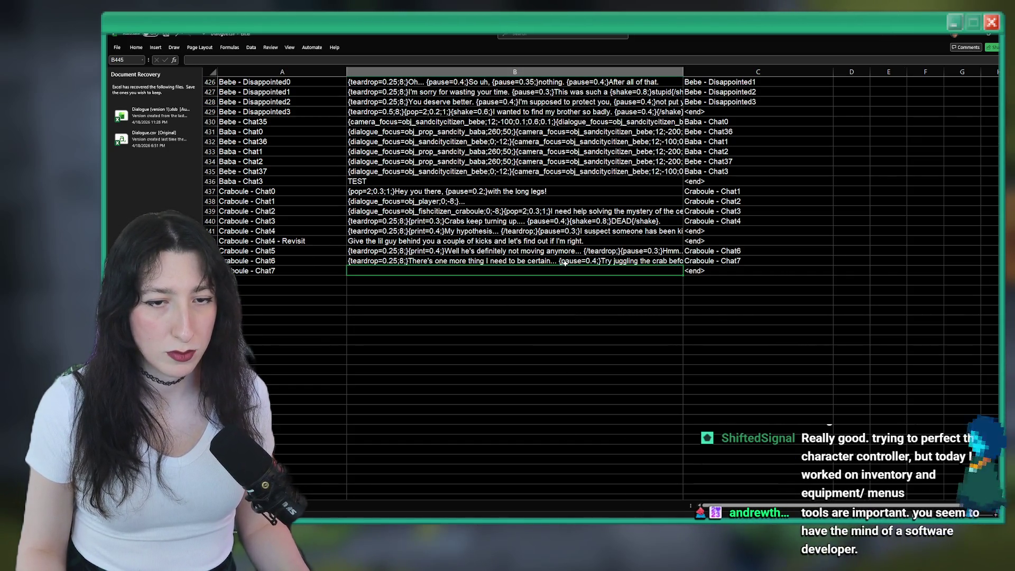
double_click(279, 271)
key("BackSpace")
type("6")
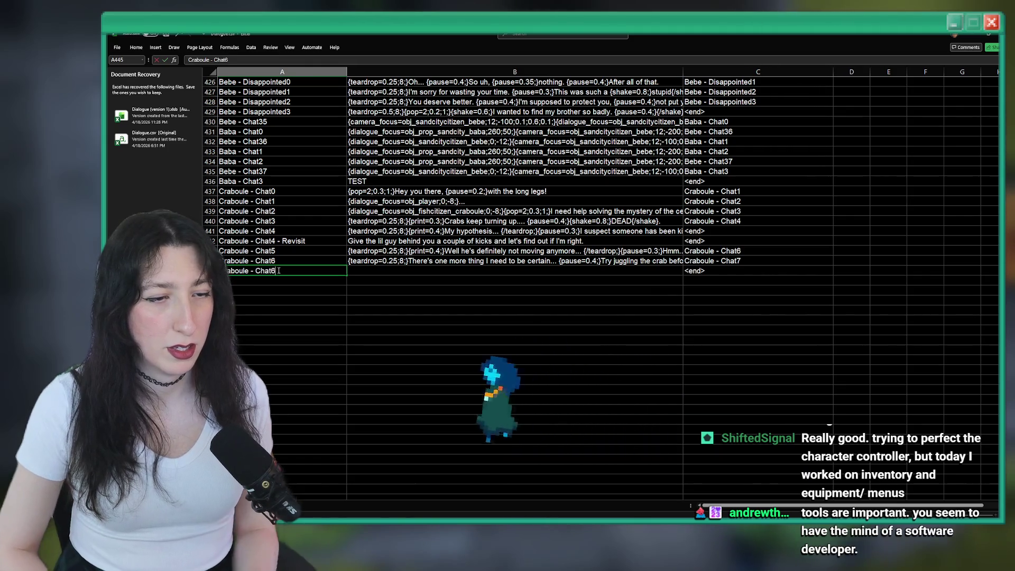
type(" - Re")
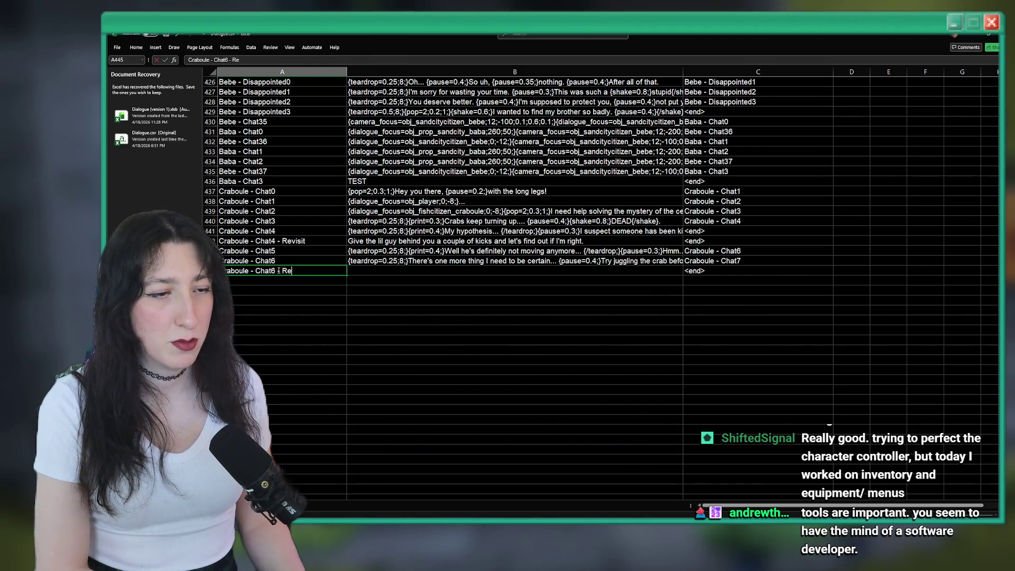
type("visit")
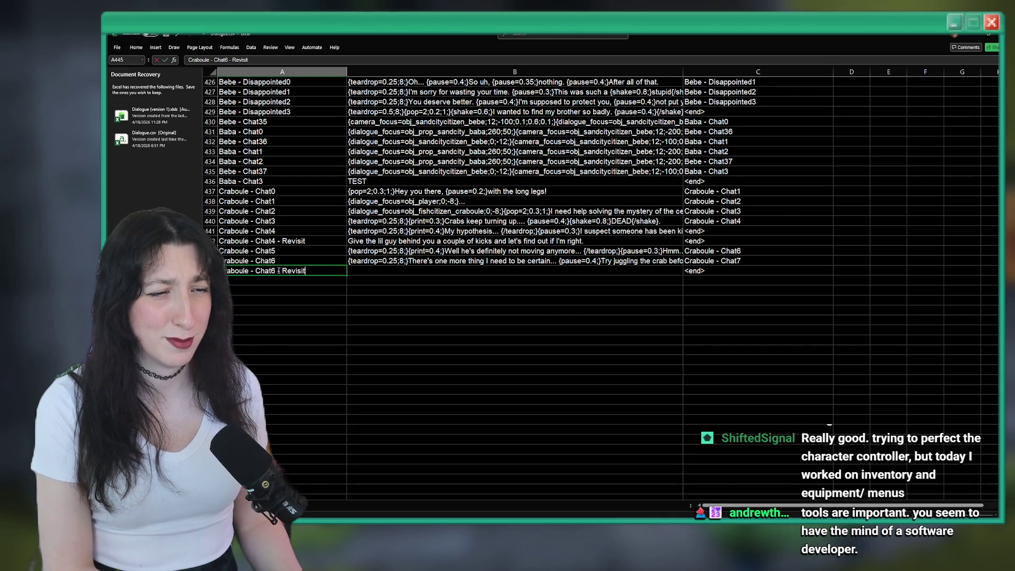
key("alt+Tab")
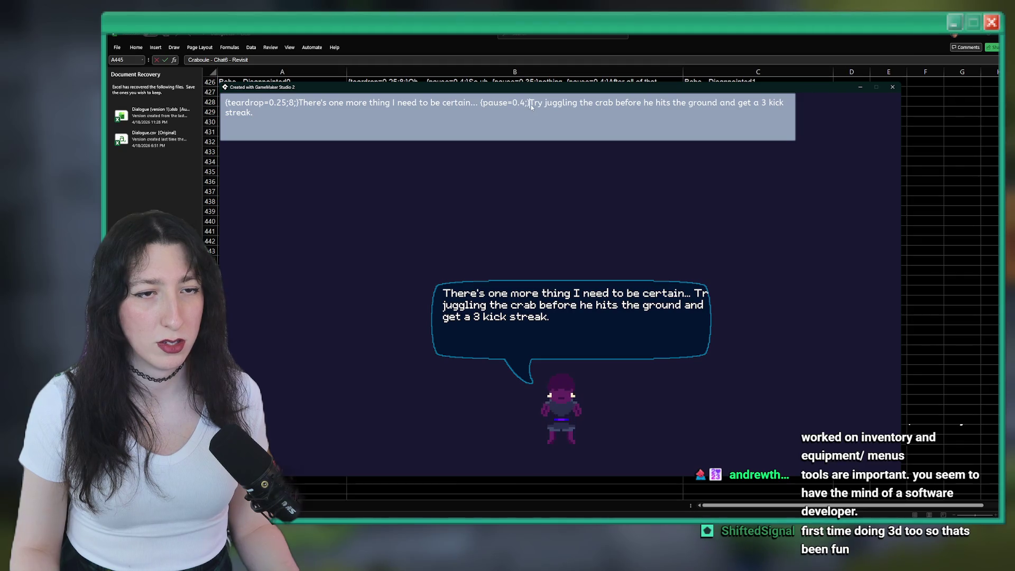
Step: Finish the crab-juggling line so it ends 'I'm almost certain you're capable of this task'
left_click_drag(531, 104, 245, 89)
key("BackSpace")
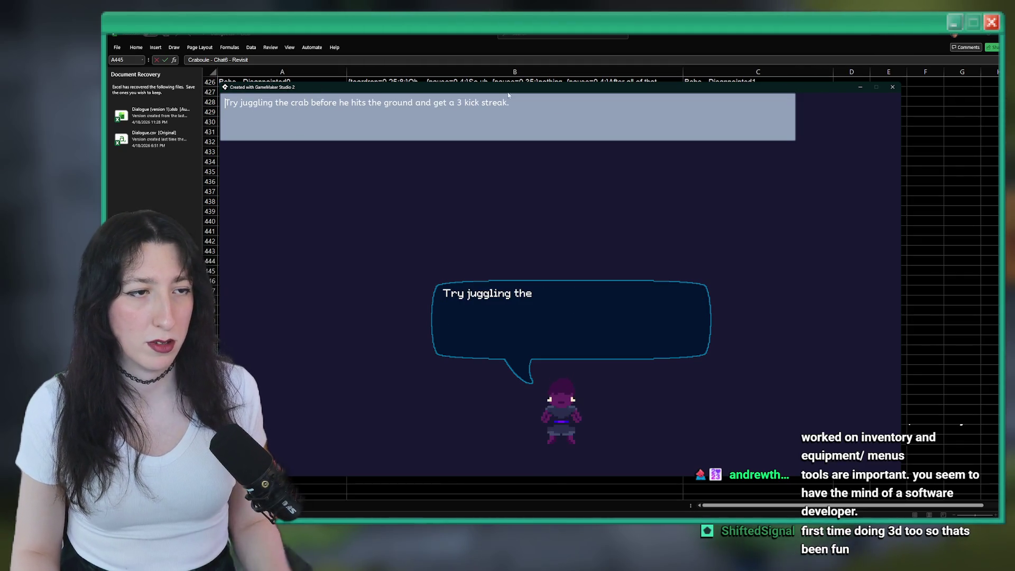
type(" {pause=0.35:}I")
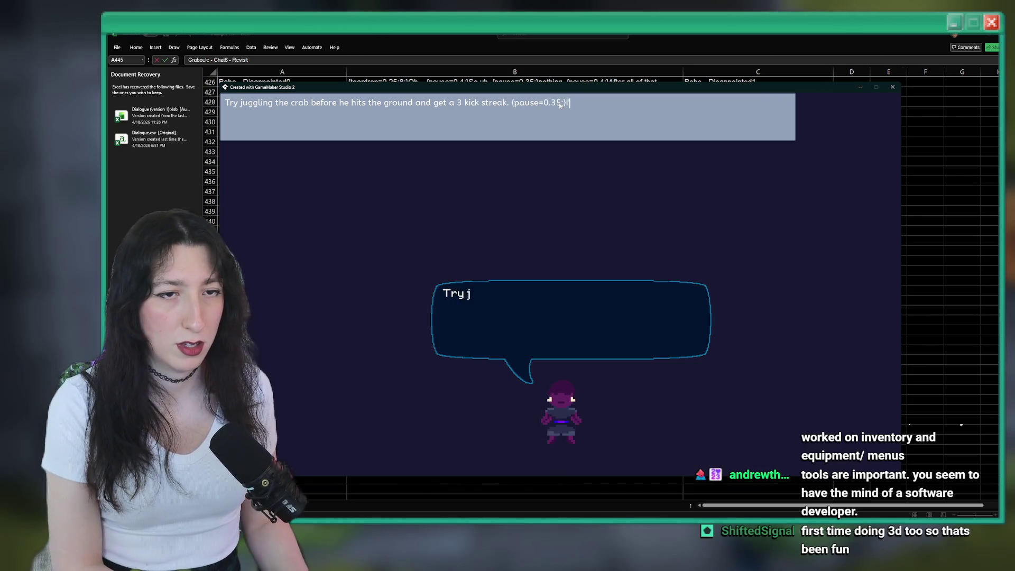
type("'m a")
key("BackSpace")
type("certain ")
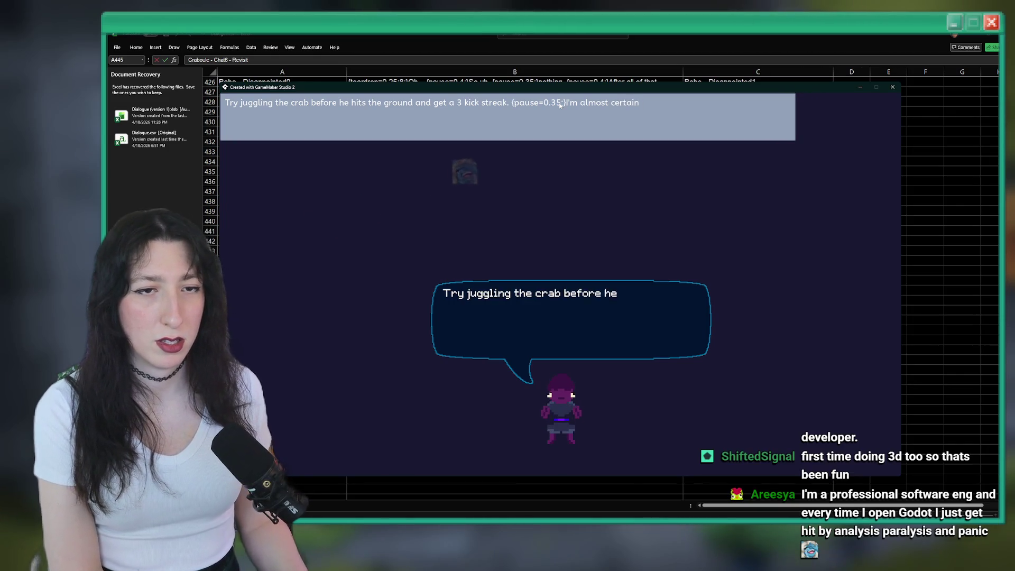
type("you're")
key("BackSpace")
key("BackSpace")
key("BackSpace")
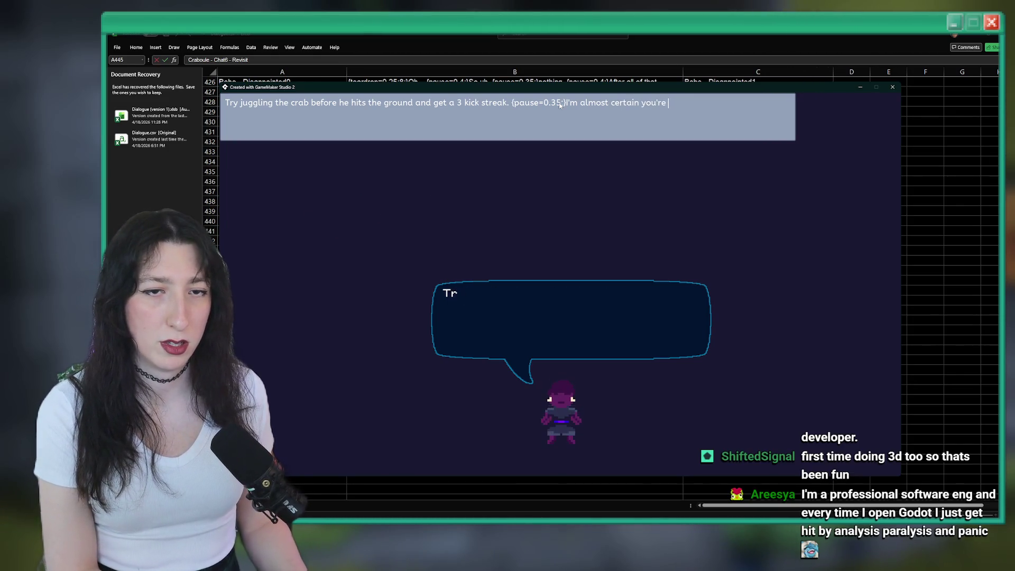
type("s task.")
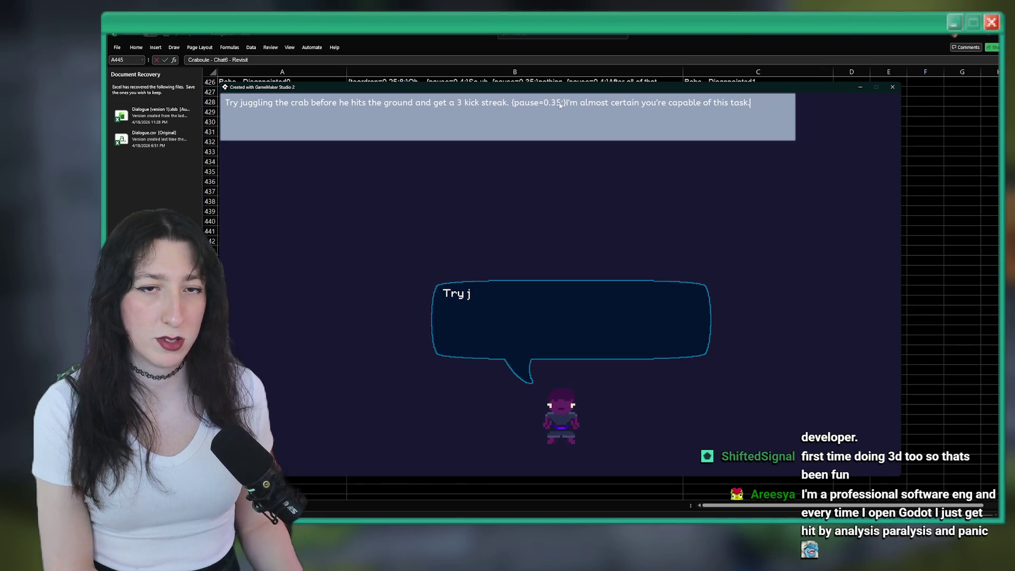
Step: Copy the finished line into cell B445 as the Craboule - Chat6 - Revisit row
key("ctrl+a")
key("alt+F4")
key("Tab")
type("Try juggling the crab before he hits the ground and get a 3 kick streak. {pause=0.35;}I'm almost certain you're capable of this task.")
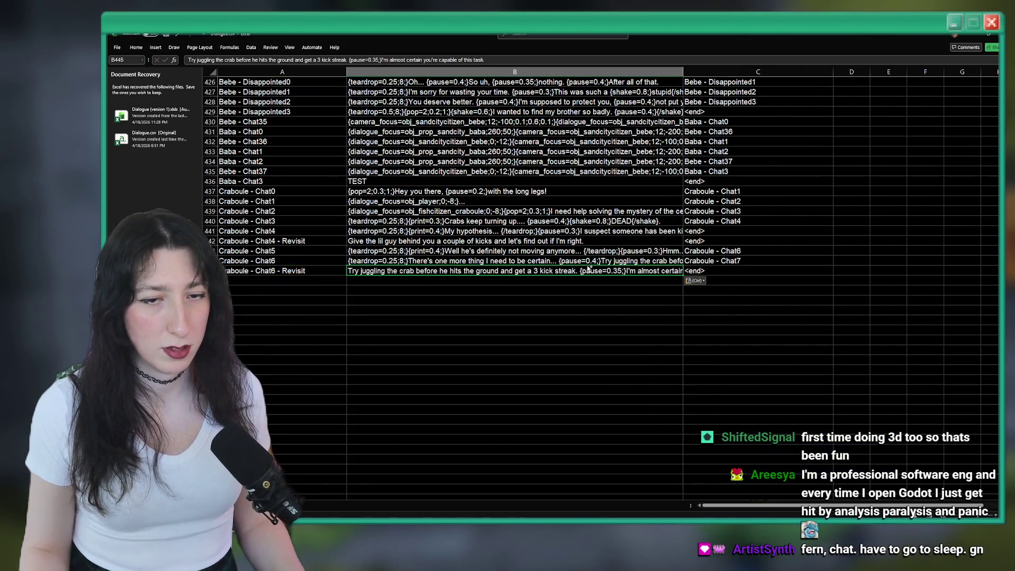
key("alt+Tab")
key("alt+F4")
left_click(279, 251)
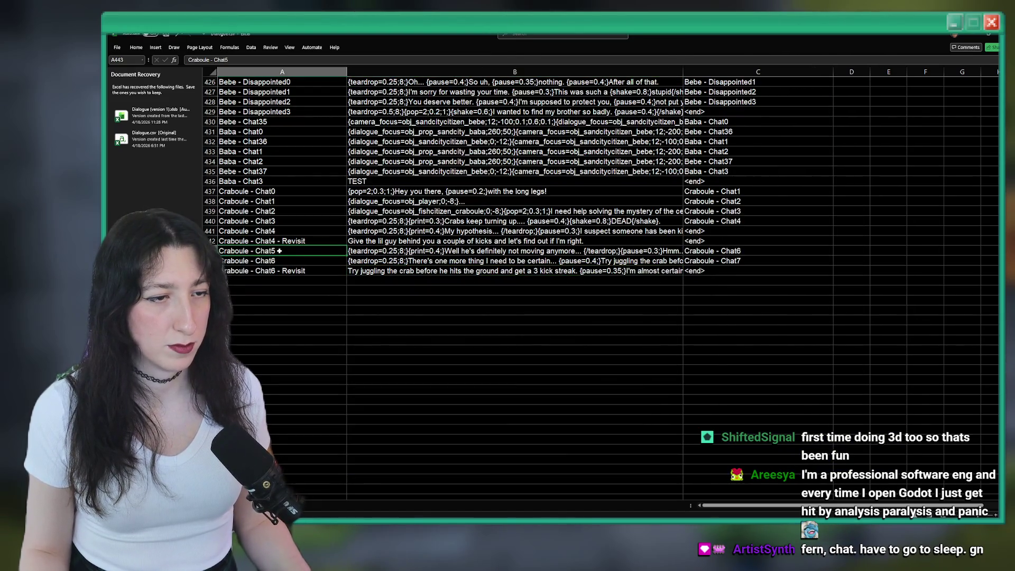
key("alt+Tab")
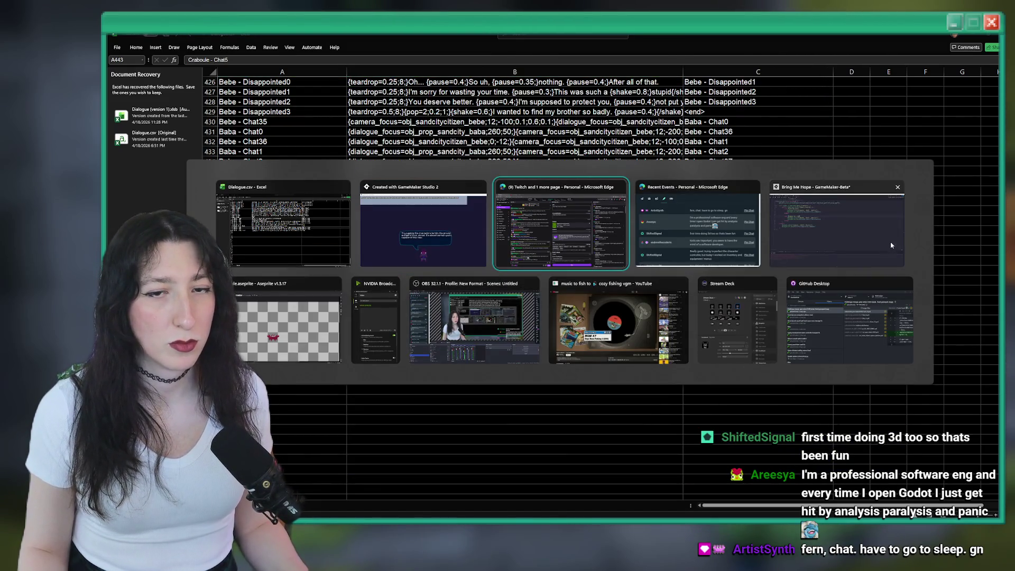
left_click(838, 237)
key("alt+Tab")
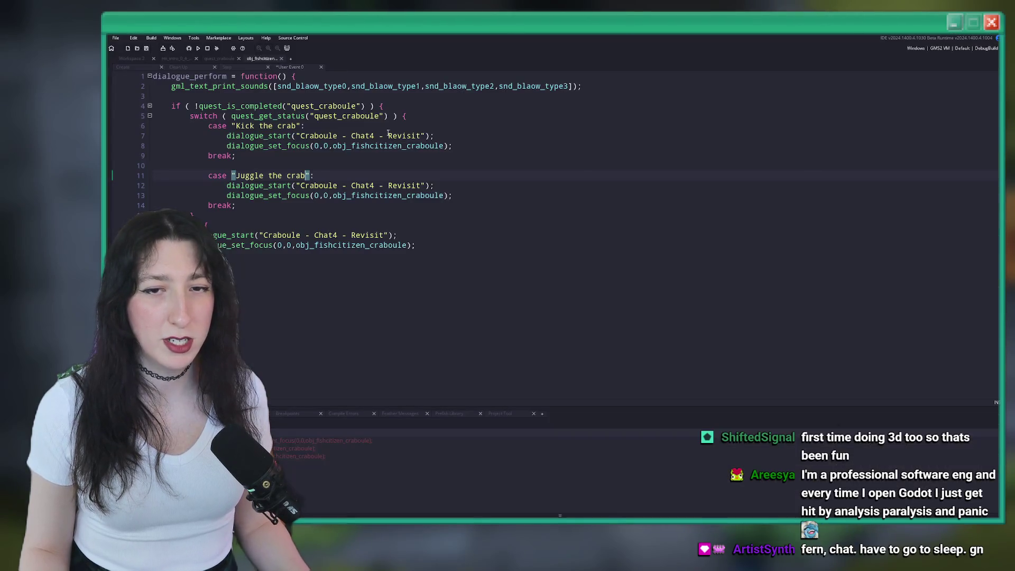
Step: Change the juggle case dialogue on line 12 from Chat4 to Chat6 - Revisit
left_click(423, 185)
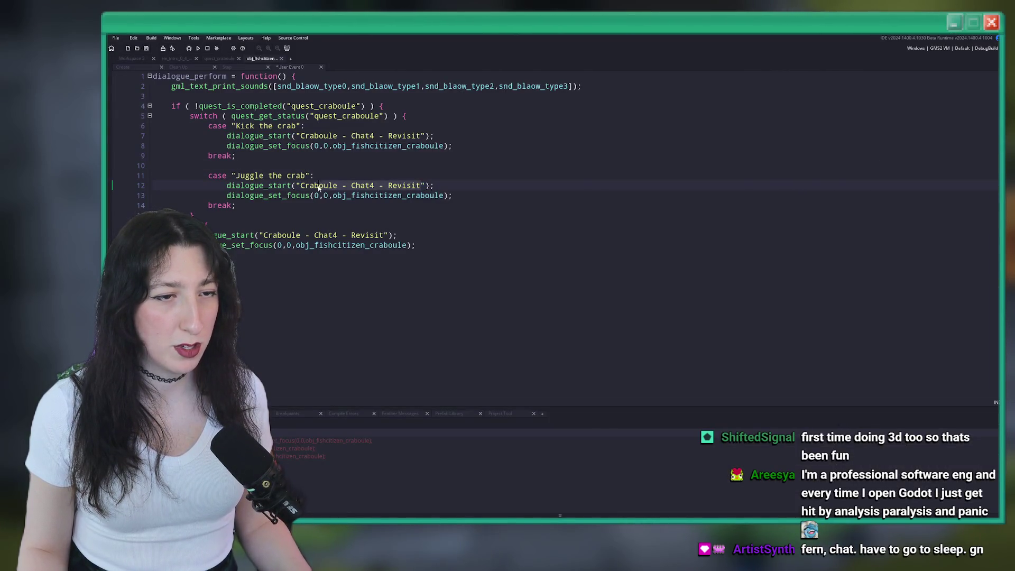
type("5")
left_click_drag(301, 187, 423, 186)
left_click(373, 185)
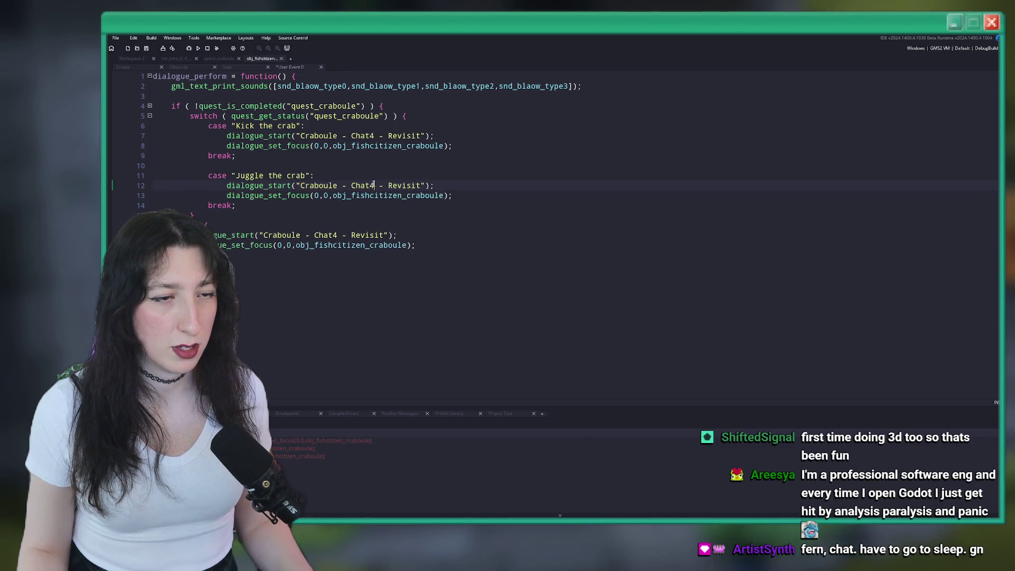
key("BackSpace")
type("6")
key("alt+Tab")
key("alt+Tab")
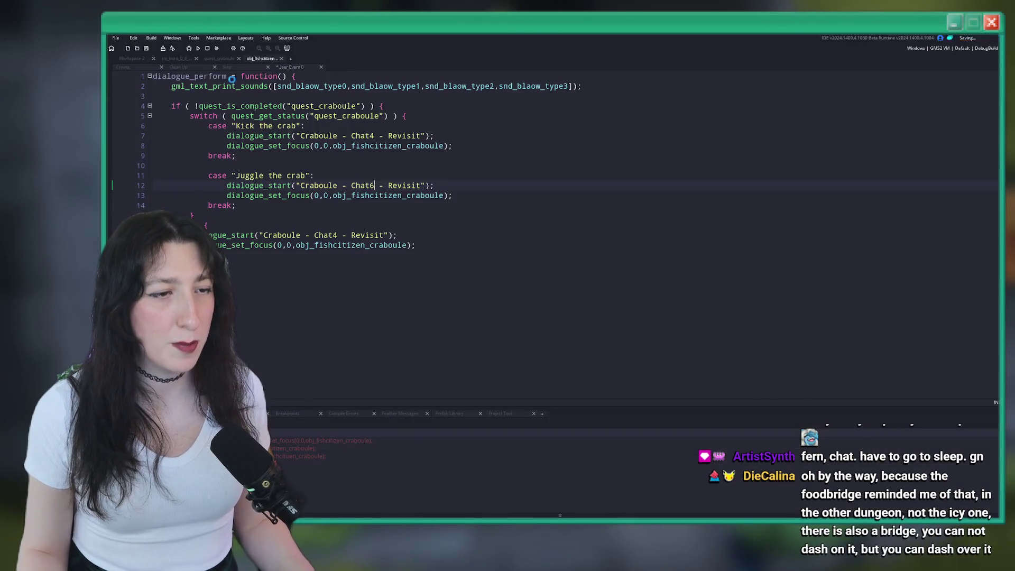
Step: In quest_craboule, uncomment the cutscene lines, switch Chat0 to Chat5, and delete the 'Oh snap' message
left_click(219, 58)
scroll(401, 183, "down", 15)
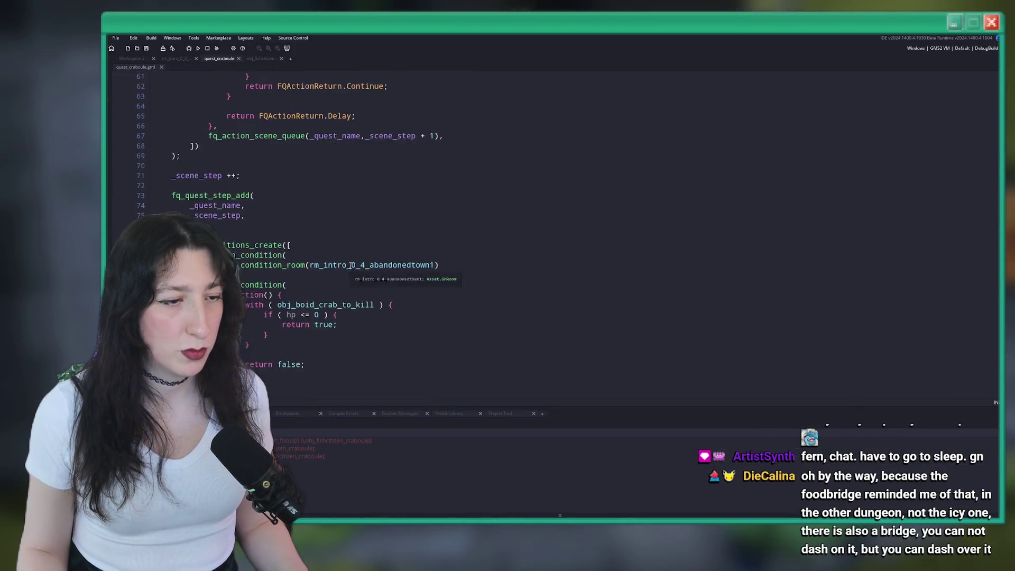
scroll(402, 184, "up", 3)
scroll(401, 183, "up", 1)
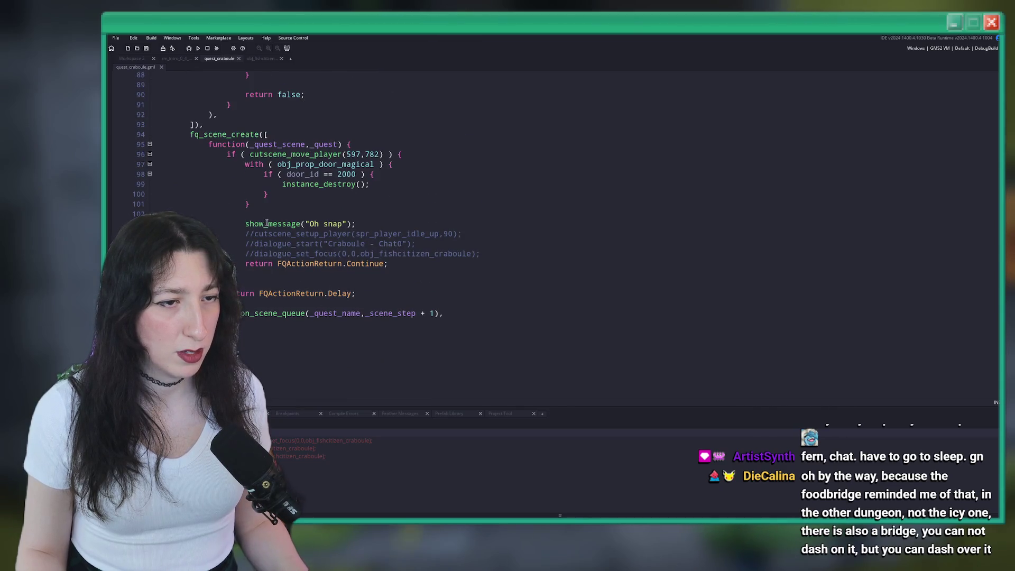
key("BackSpace")
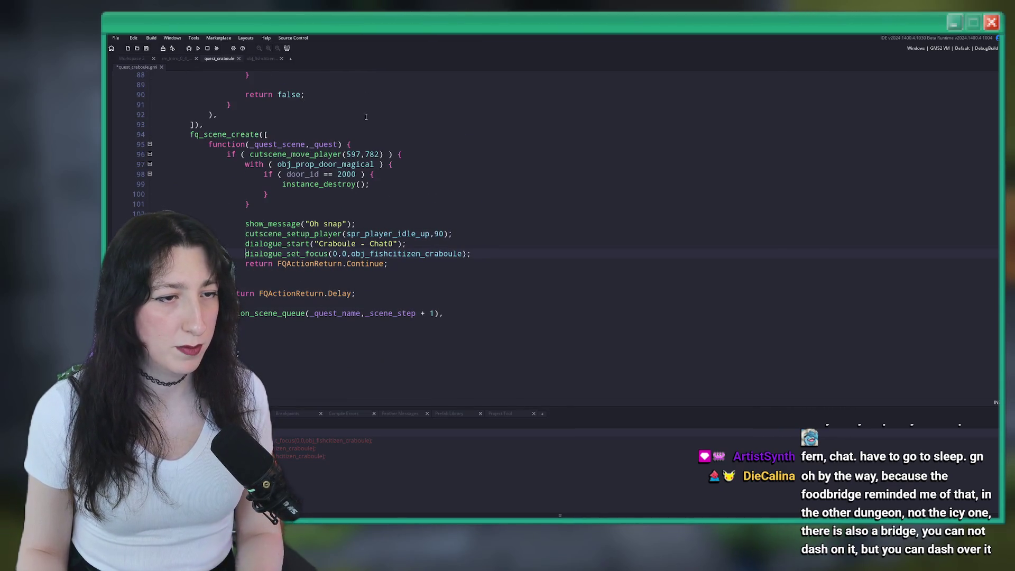
left_click(395, 243)
key("BackSpace")
type("5")
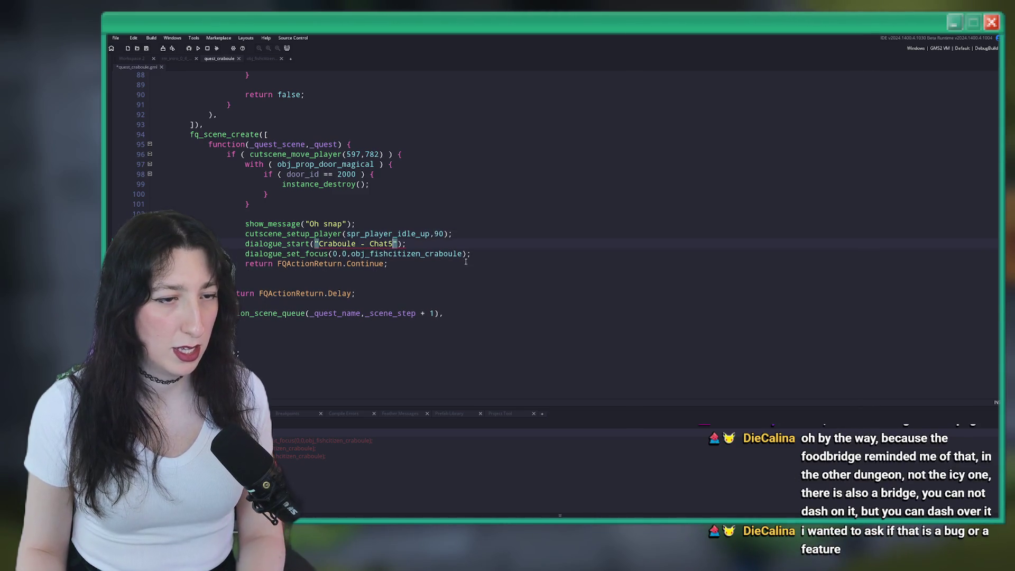
triple_click(296, 223)
key("BackSpace")
Step: Move the magical door removal block to the function start, un-indent it, and save
left_click_drag(250, 204, 245, 165)
key("ctrl+c")
key("BackSpace")
scroll(375, 272, "up", 3)
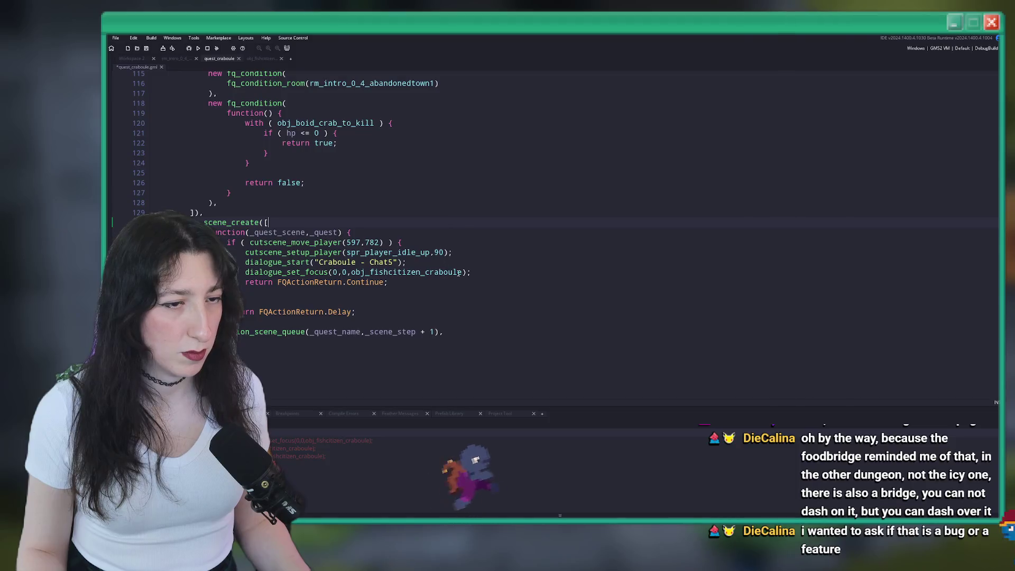
left_click(469, 230)
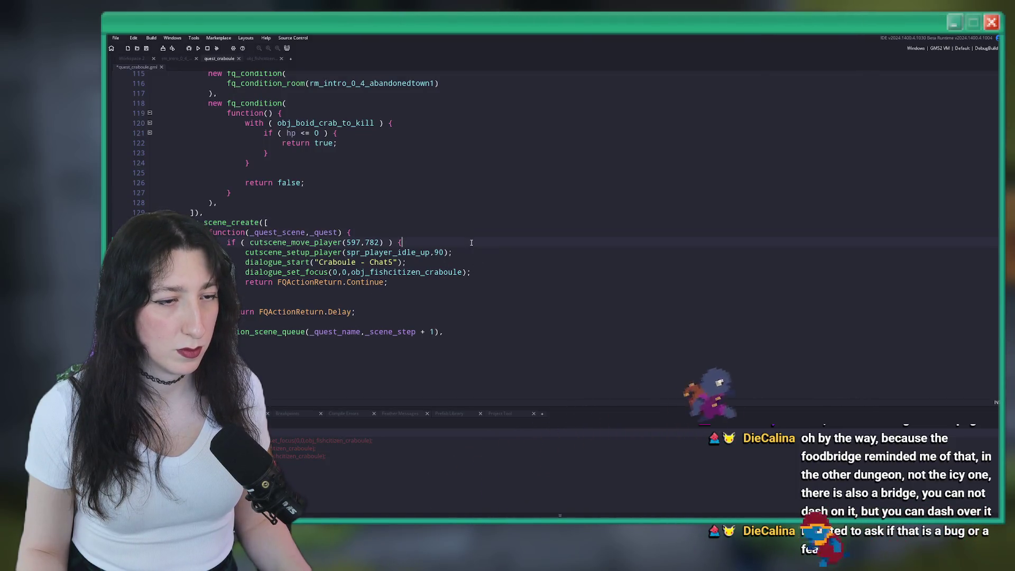
key("Return")
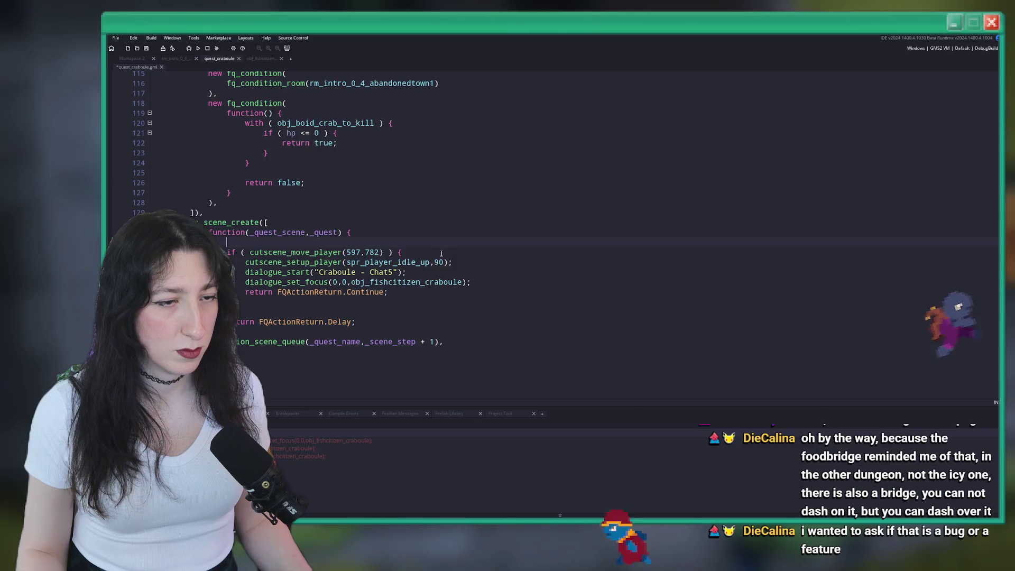
key("ctrl+v")
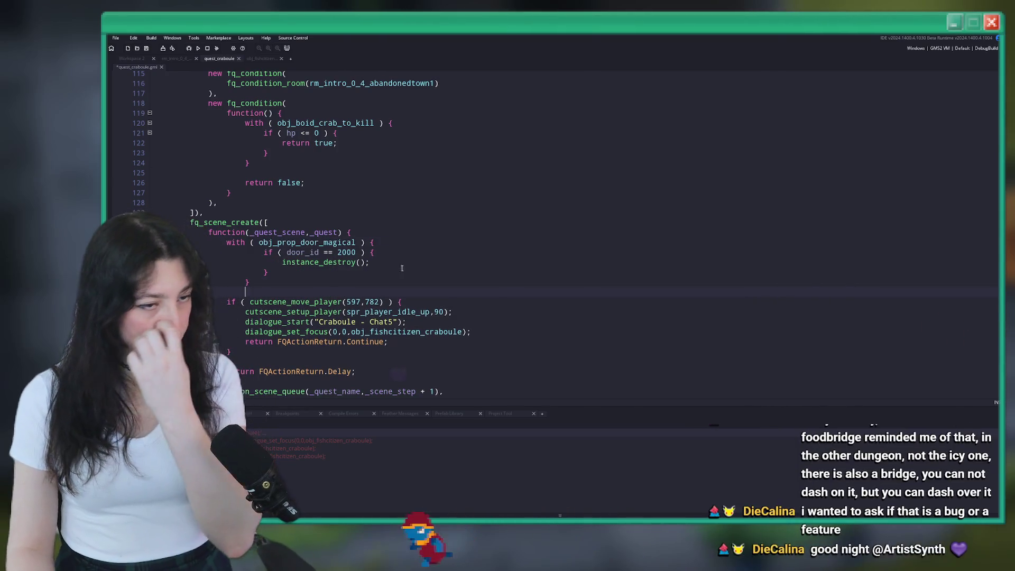
left_click_drag(284, 286, 262, 253)
key("shift+Tab")
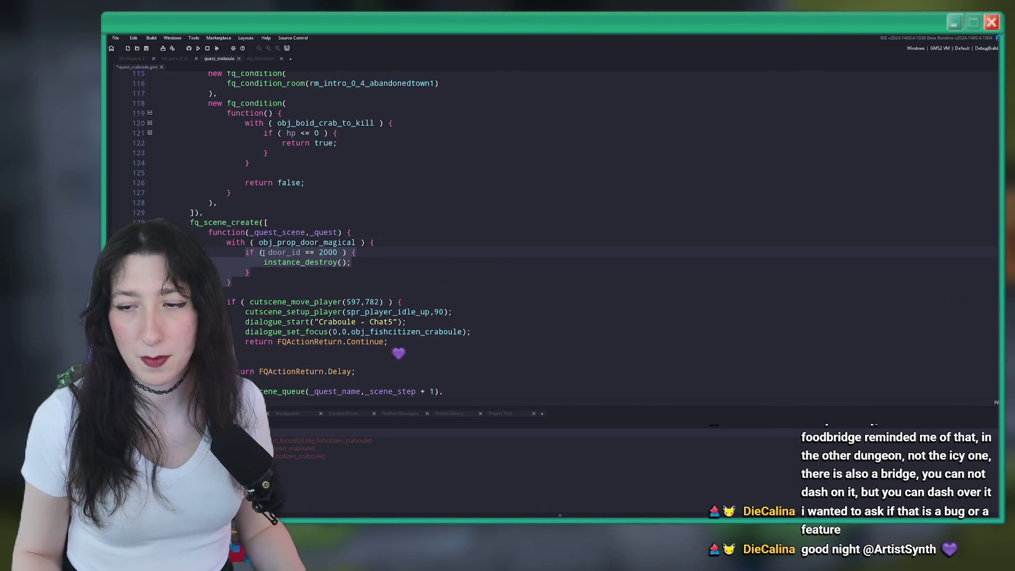
key("ctrl+s")
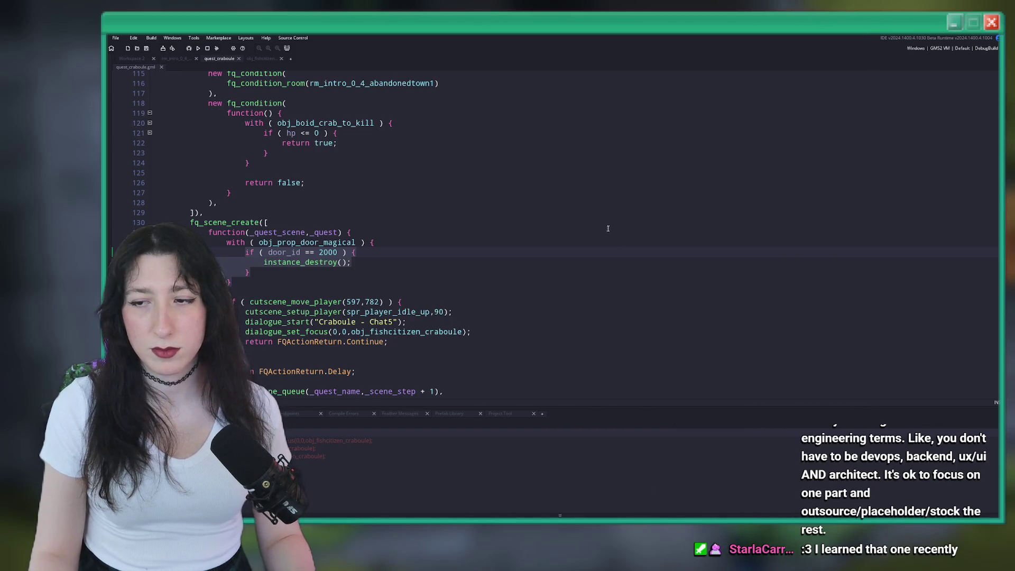
Step: Replace 'hp <= 0' with 'juggle_count >= 3' in the quest_craboule crab condition
left_click(373, 254)
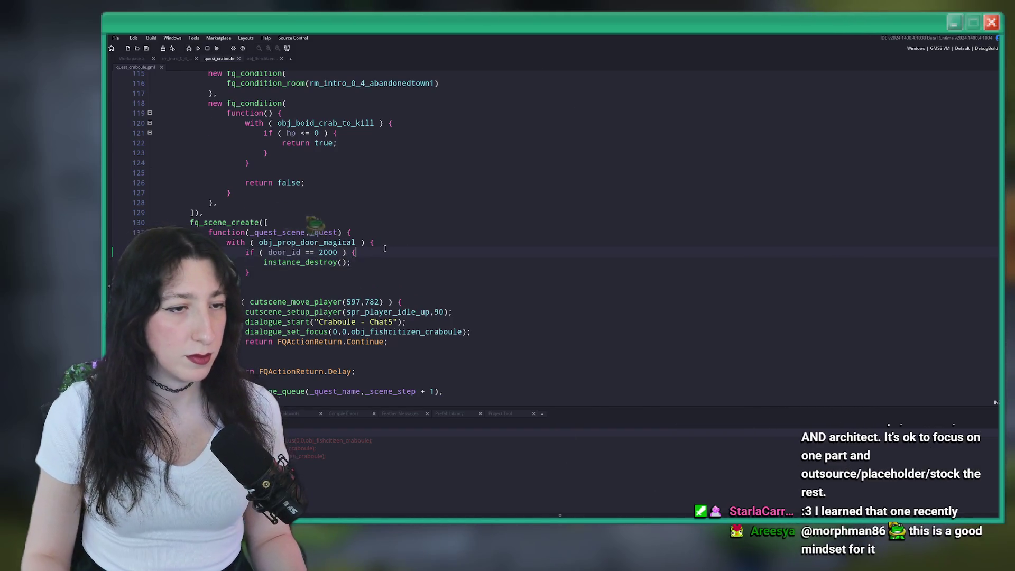
scroll(378, 255, "up", 3)
scroll(378, 255, "down", 5)
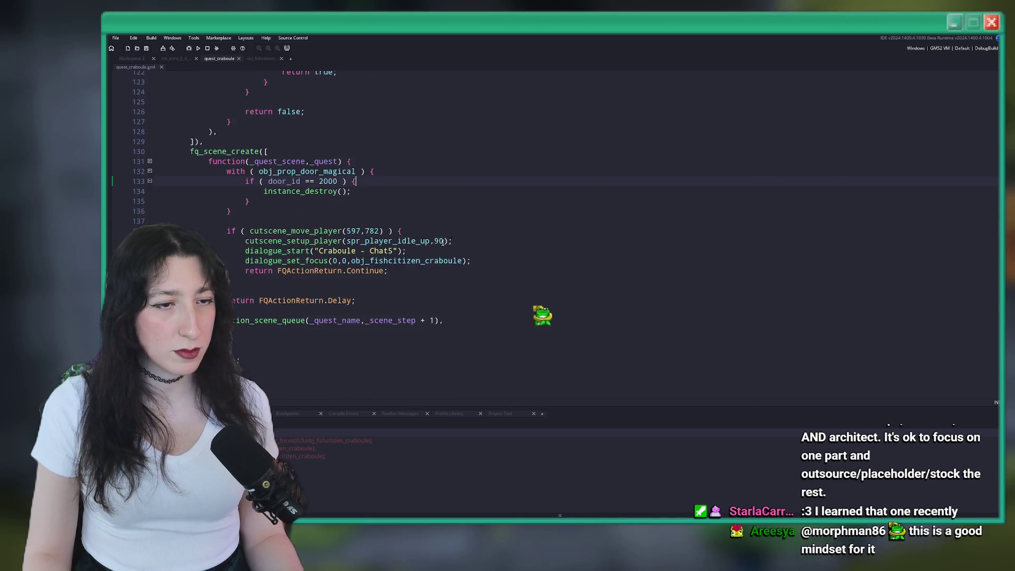
scroll(511, 330, "up", 4)
scroll(512, 330, "up", 5)
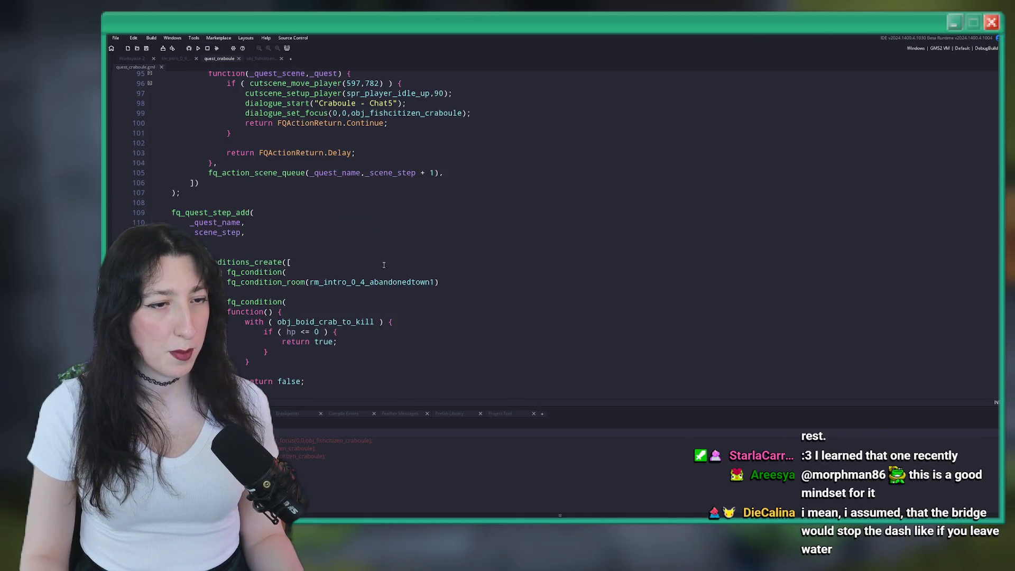
type("juggle_")
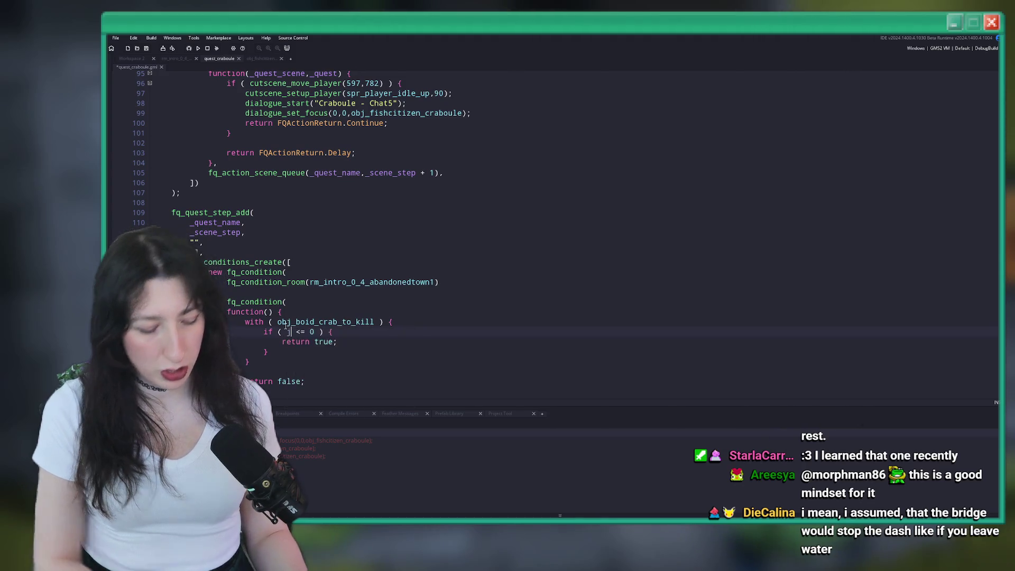
type("count")
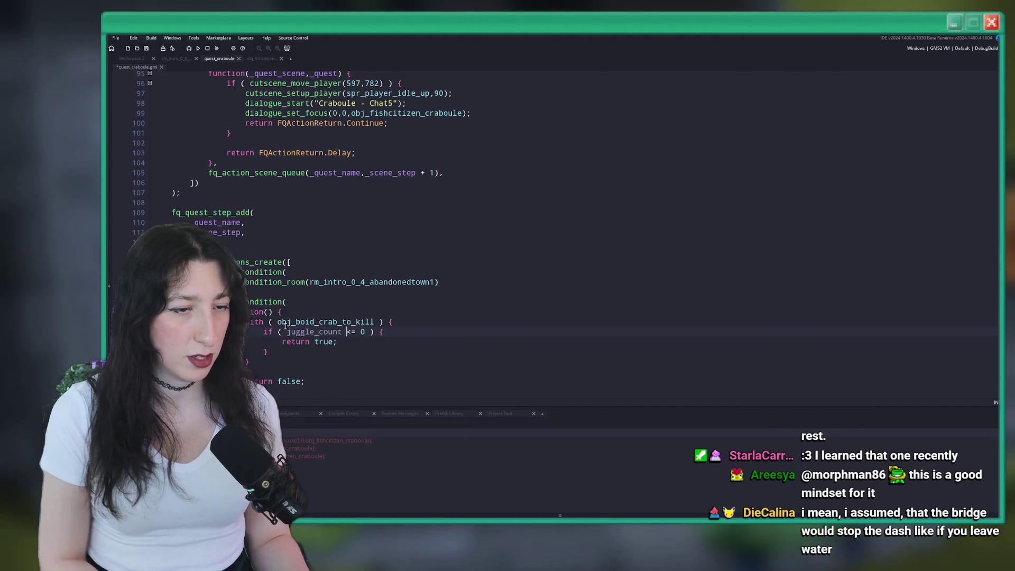
key("BackSpace")
key("BackSpace")
key("BackSpace")
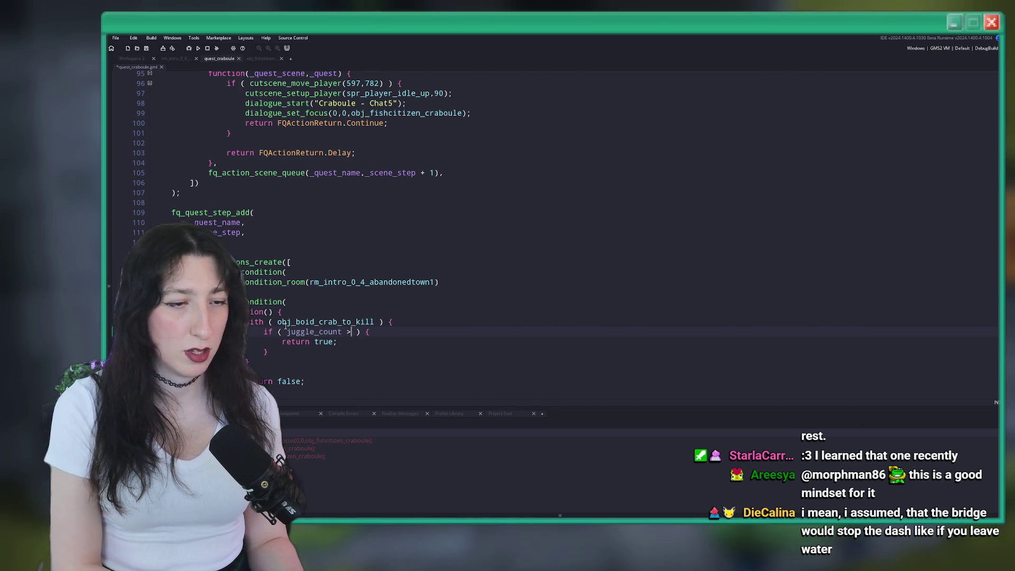
scroll(286, 324, "down", 7)
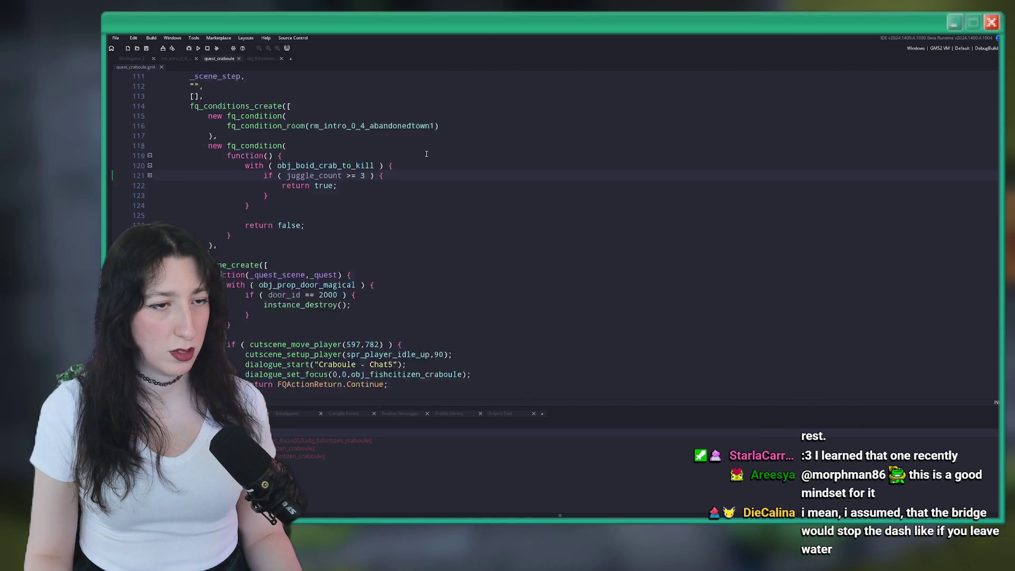
scroll(348, 173, "down", 1)
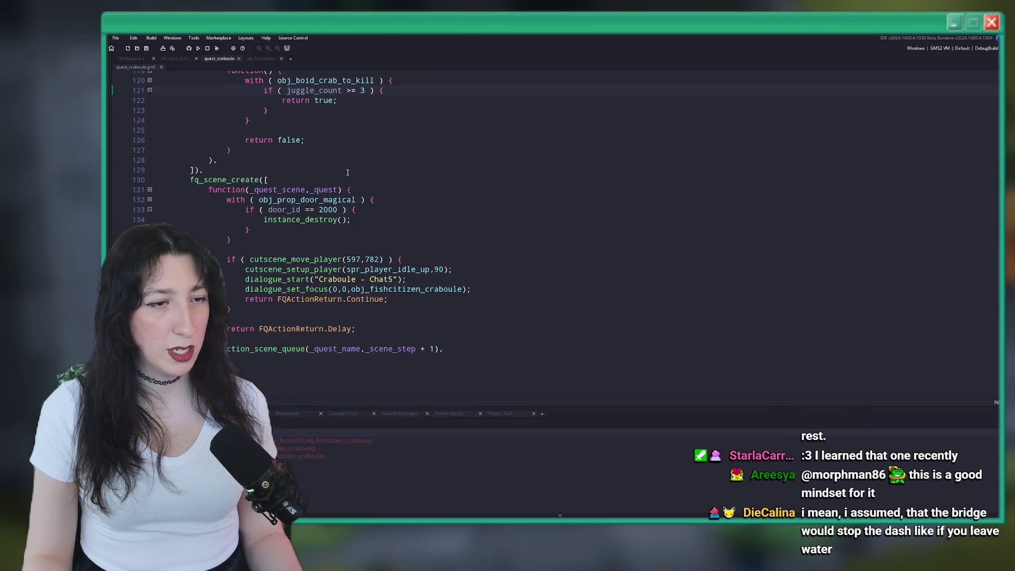
scroll(434, 284, "down", 1)
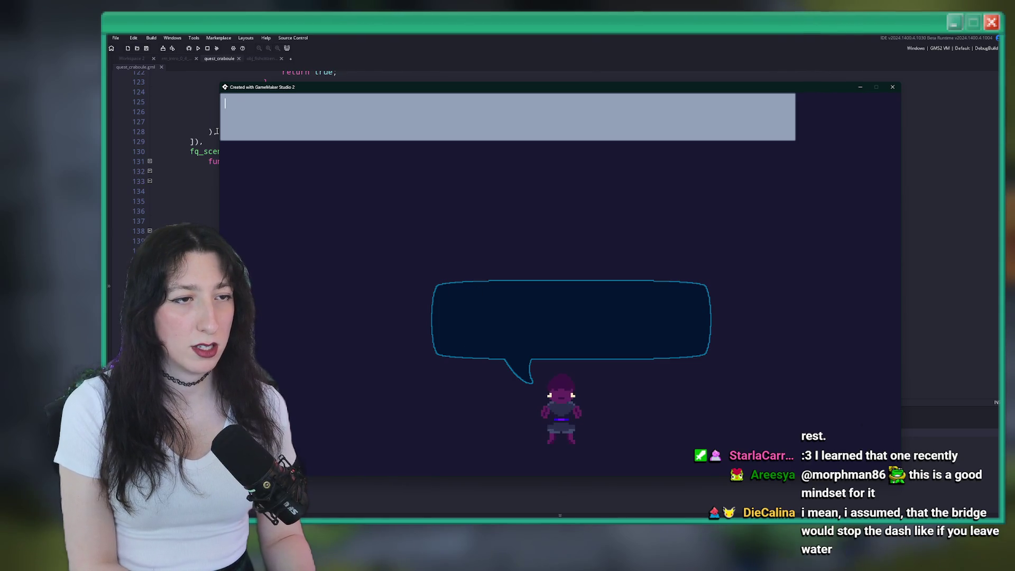
Step: Type 'Unfortunately my hypothesis was correct. You are the crab killer…' into the dialogue preview
type("Unfortunatelykd")
type(" my hypotheti")
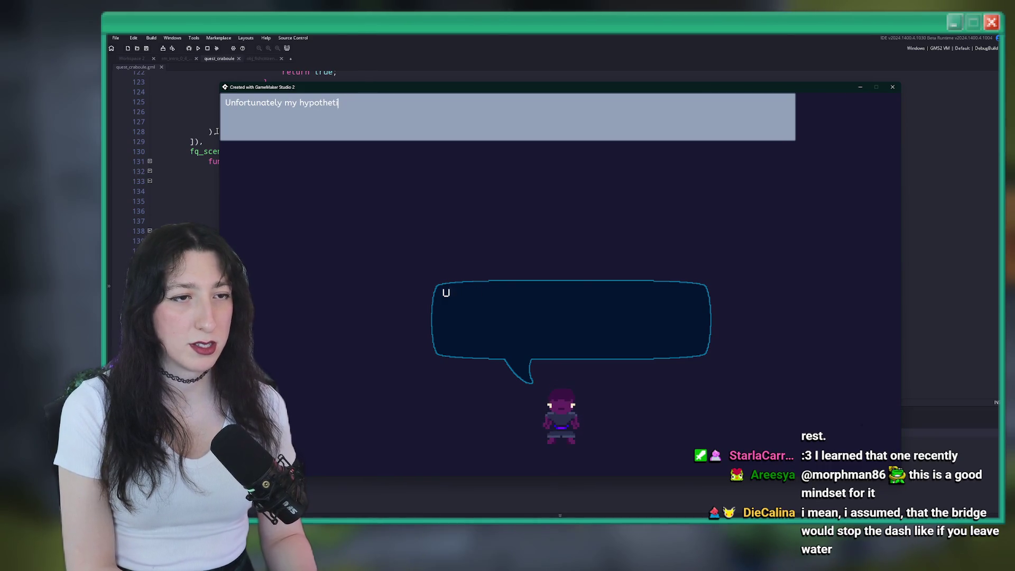
type(" wask")
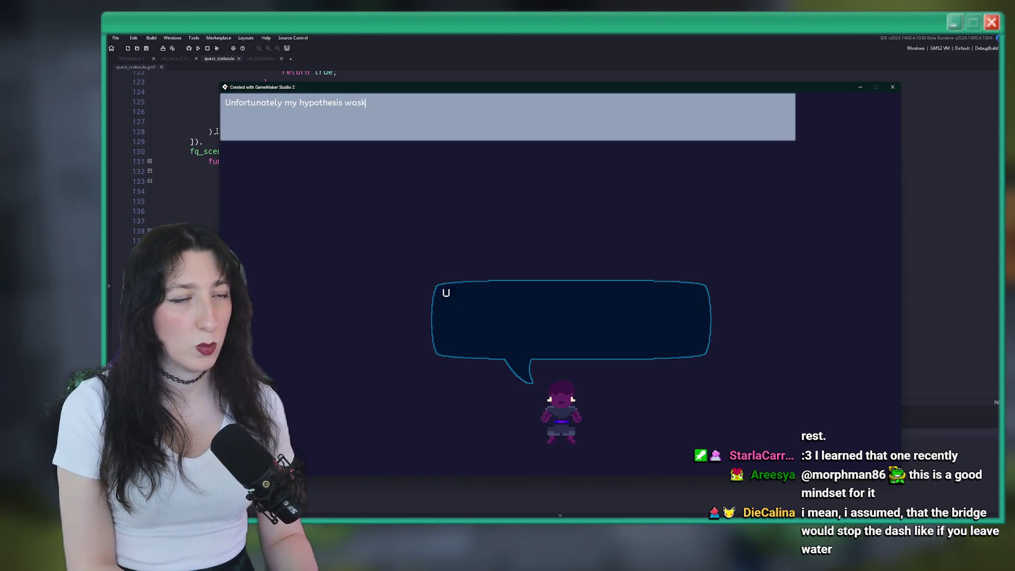
type("correct")
key("Return")
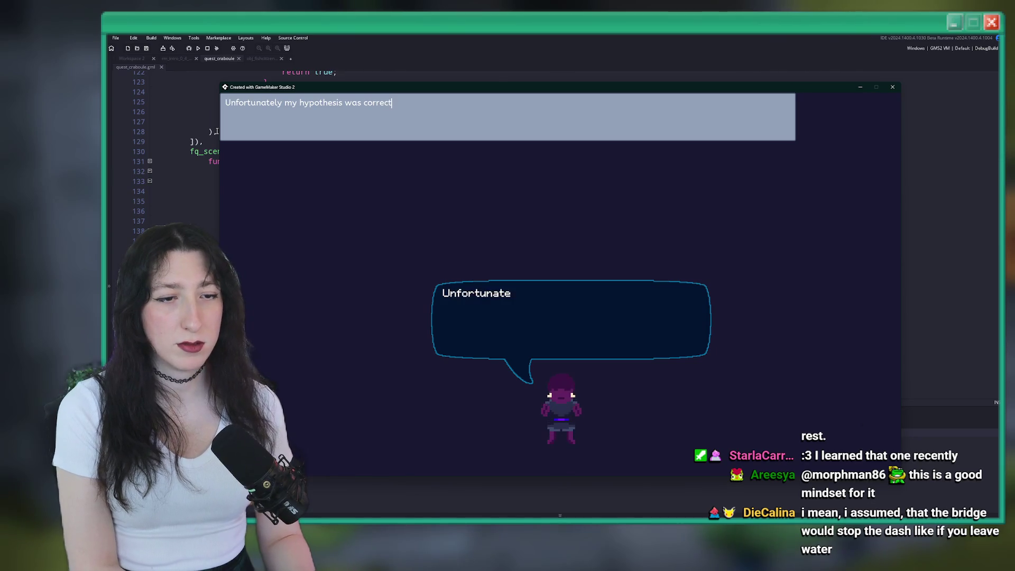
type(". (pa")
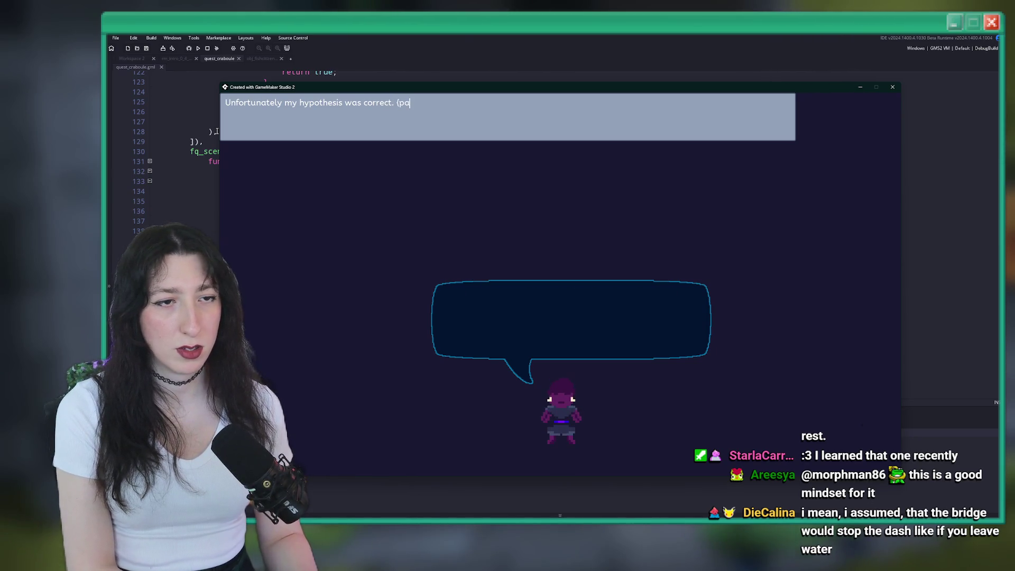
type("use=0.4;)You arekd")
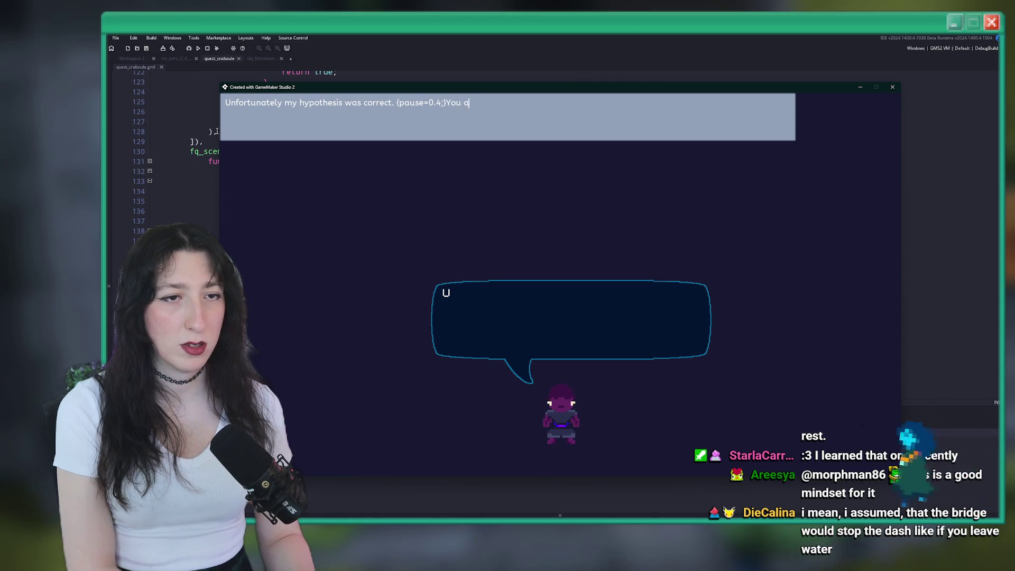
key("BackSpace")
key("BackSpace")
type("the crab k")
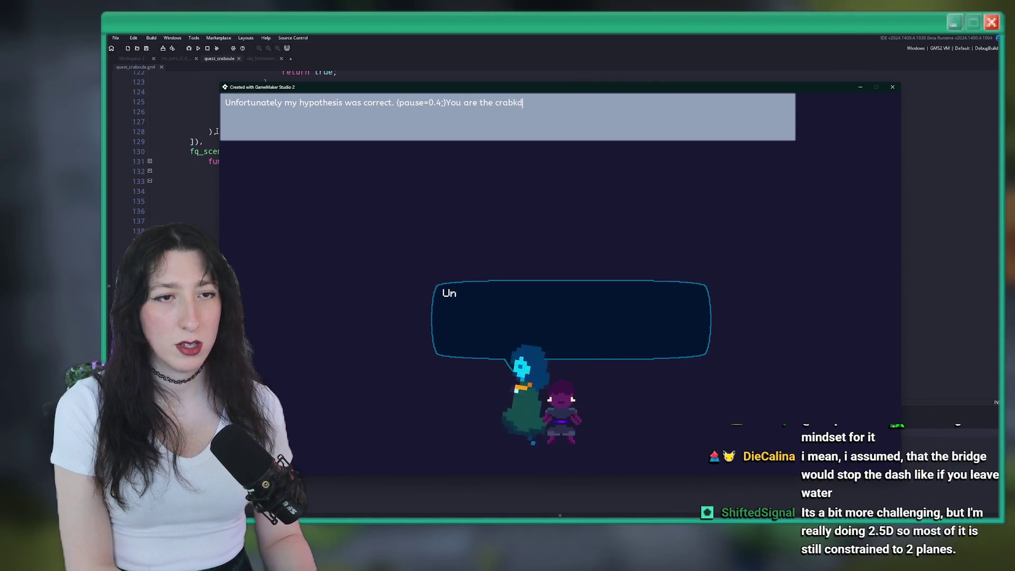
type("iller")
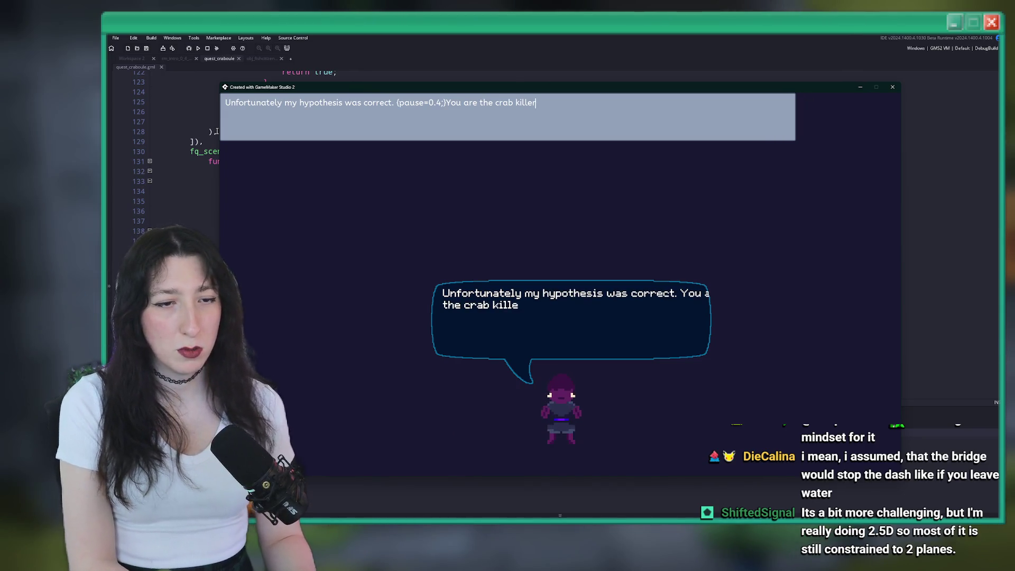
type(", but also you are a baby.")
Step: Reword the ending to 'What an upsetting conundrum.' and select the whole line for copying
key("BackSpace")
key("BackSpace")
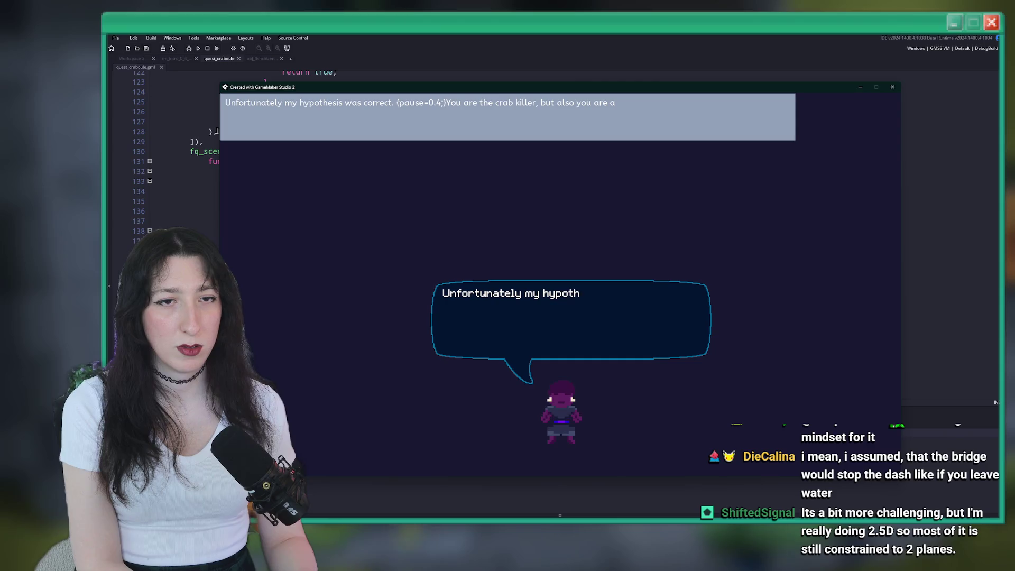
type("hild.")
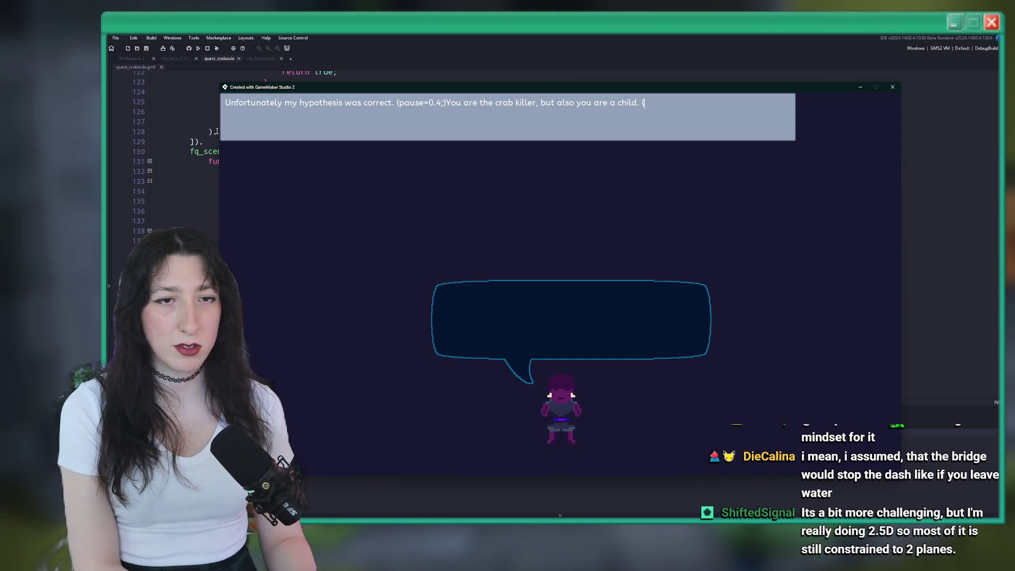
type(" (pausee")
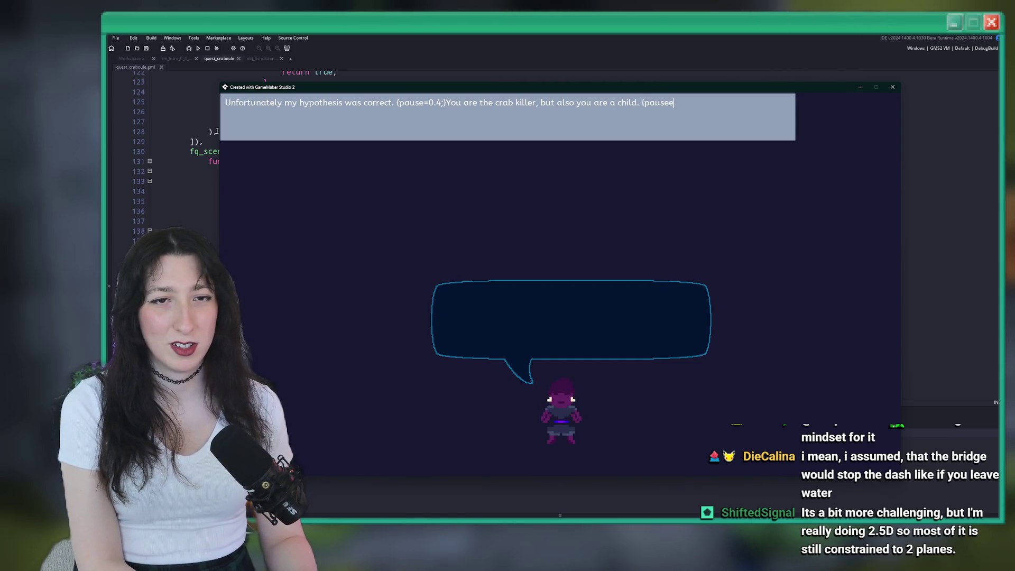
type(".3")
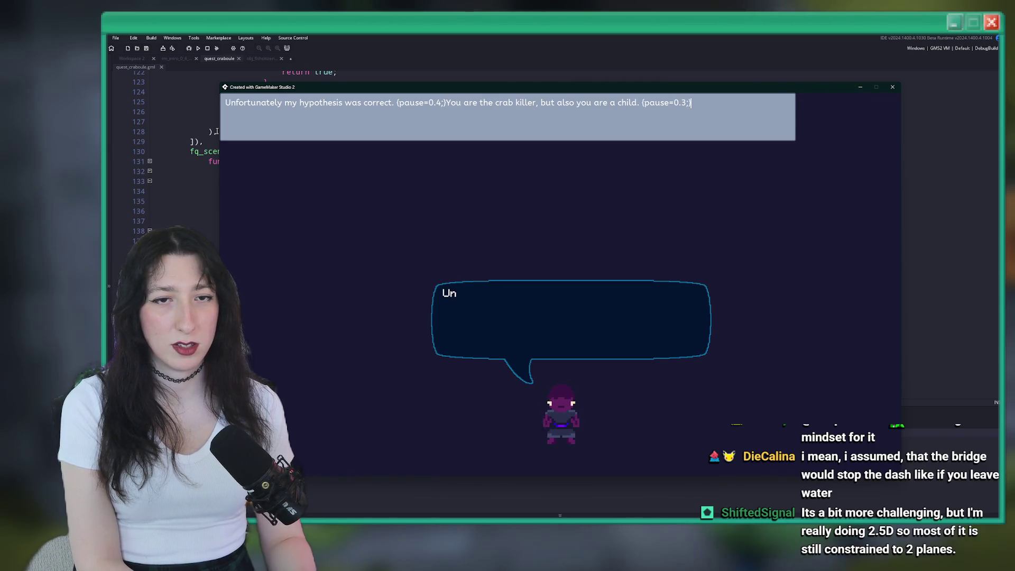
type("Upsetting")
key("BackSpace")
key("BackSpace")
key("BackSpace")
type("What an upsetting con")
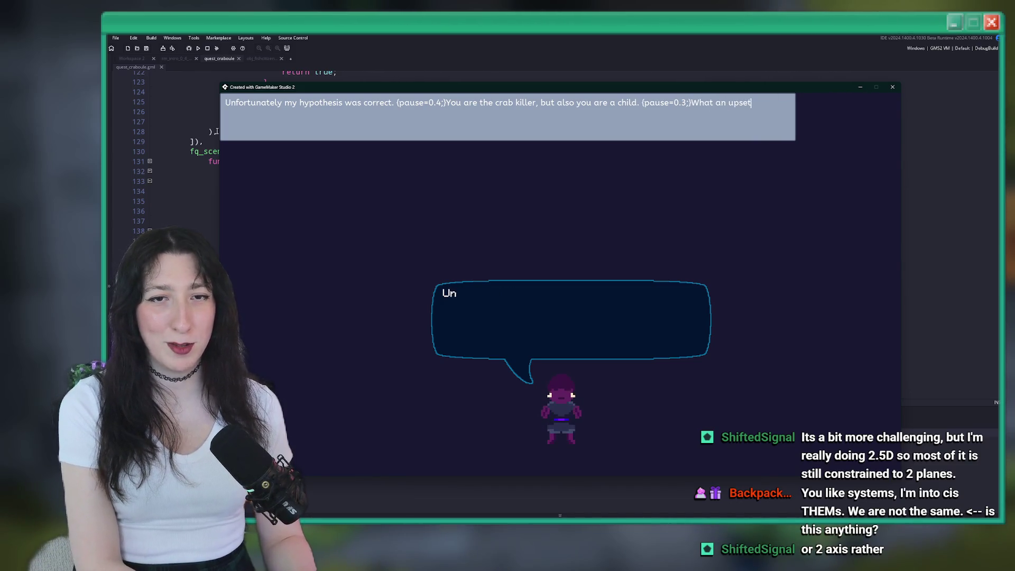
type("undrum.")
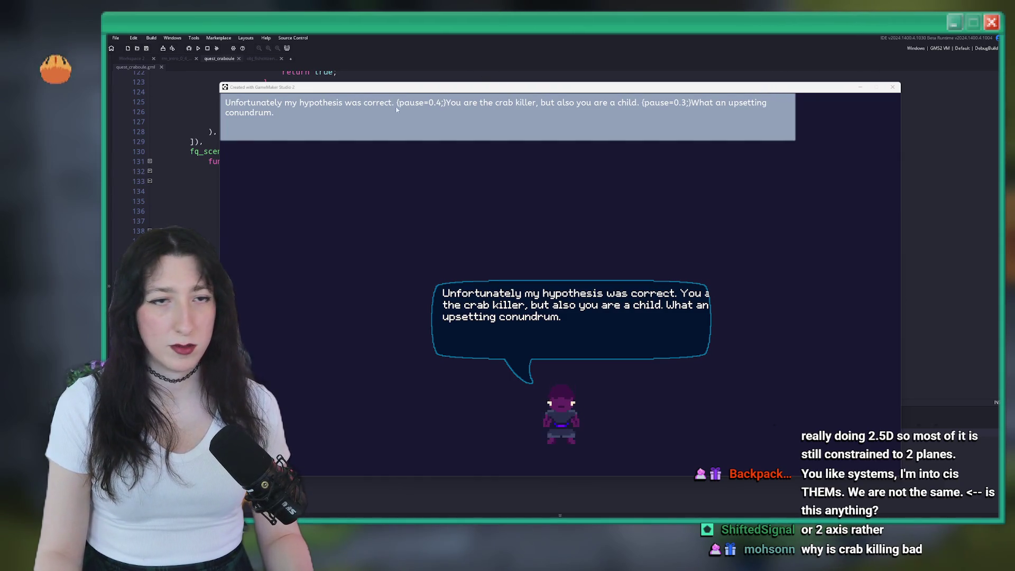
left_click(272, 117)
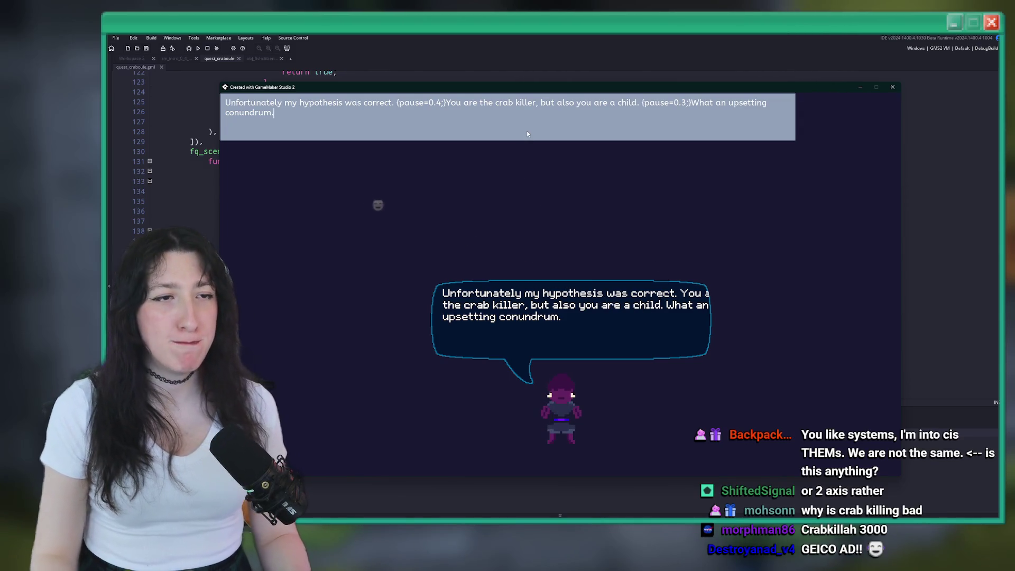
key("ctrl+a")
key("ctrl+c")
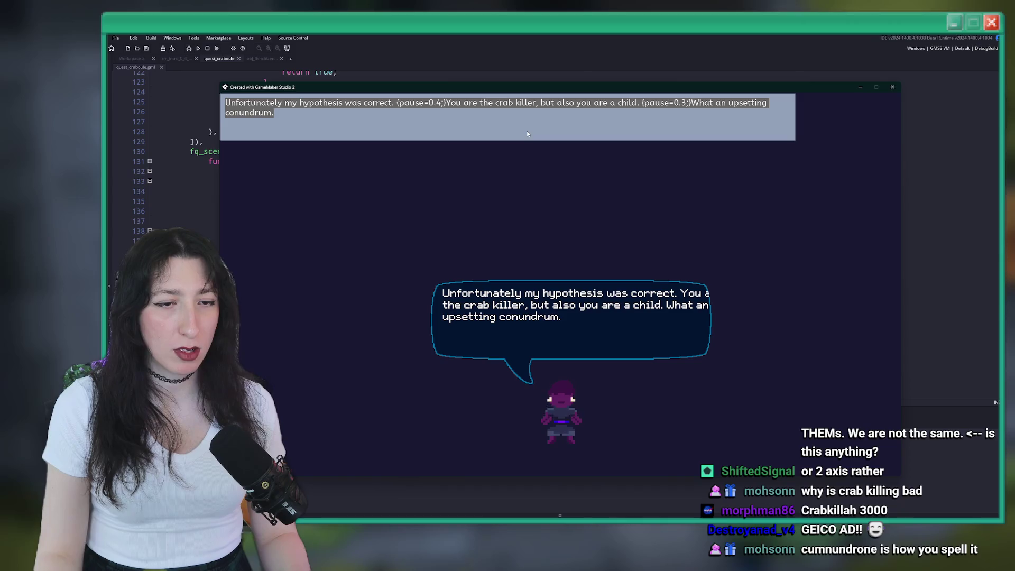
left_click(480, 36)
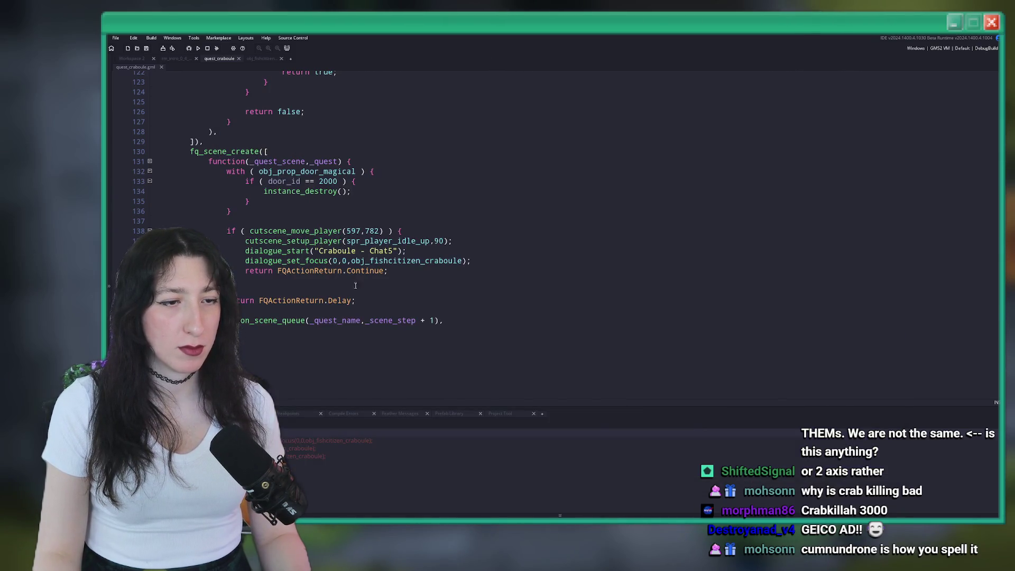
Step: Paste the hypothesis dialogue line into cell B446
key("alt+Tab")
left_click(374, 281)
key("ctrl+v")
Step: Key row 446 as 'Craboule - Chat7' and set its next line to 'Craboule - Chat8'
left_click(302, 280)
type("Craboule - Chat6")
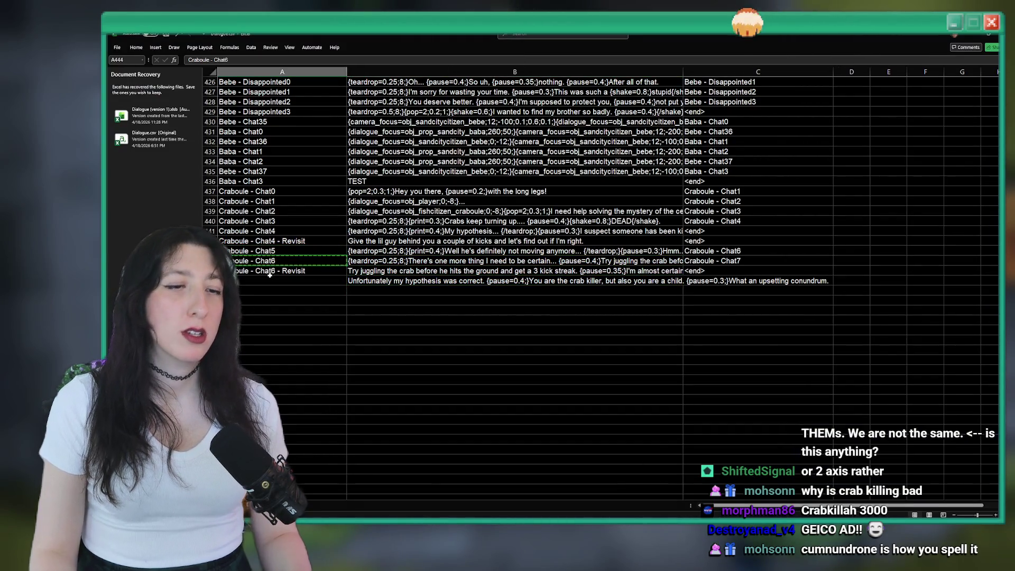
key("BackSpace")
type("74")
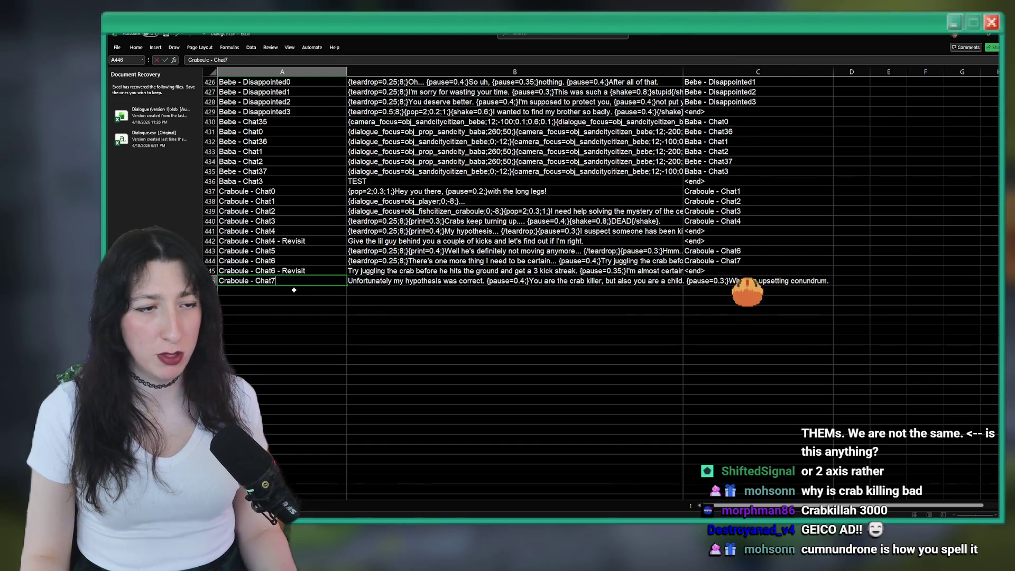
key("BackSpace")
key("ctrl+Return")
key("ctrl+c")
left_click(720, 280)
type("Craboule - Chat7")
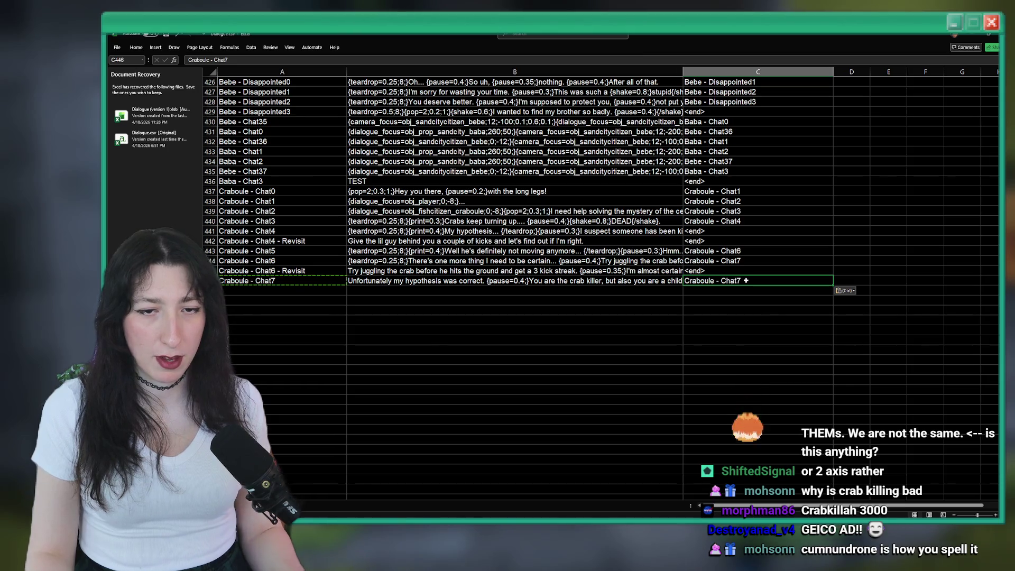
key("BackSpace")
type("8")
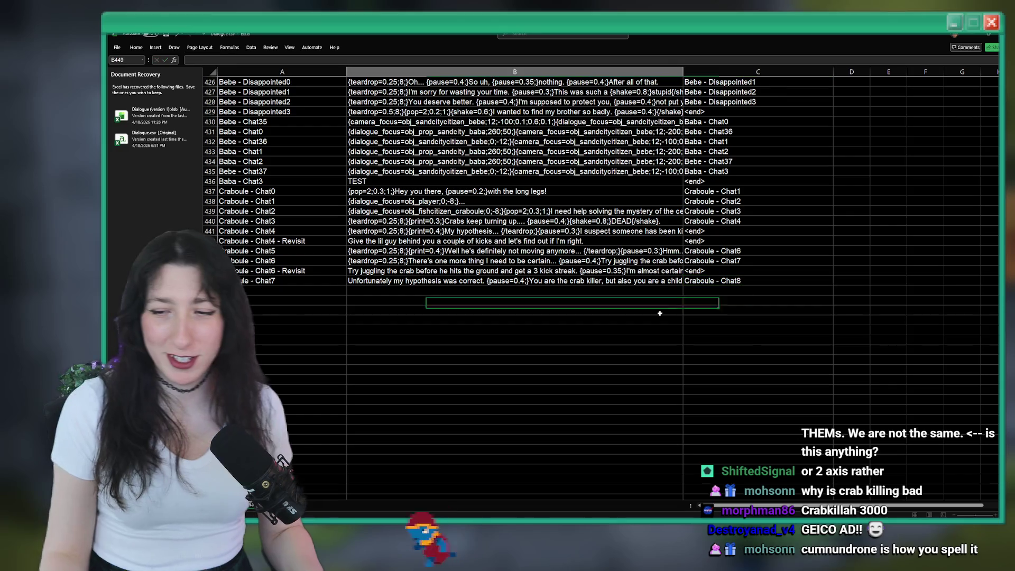
Step: Confirm Craboule - Chat8 in C446, maximize Excel, and begin row 447 with 'I've got just the thing for'
left_click_drag(747, 277, 289, 289)
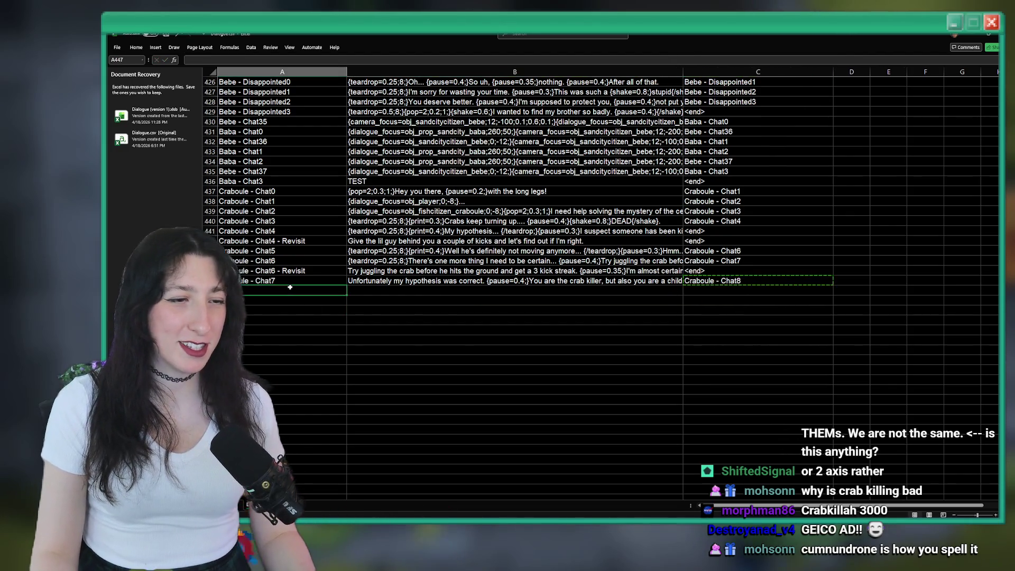
key("alt+Tab")
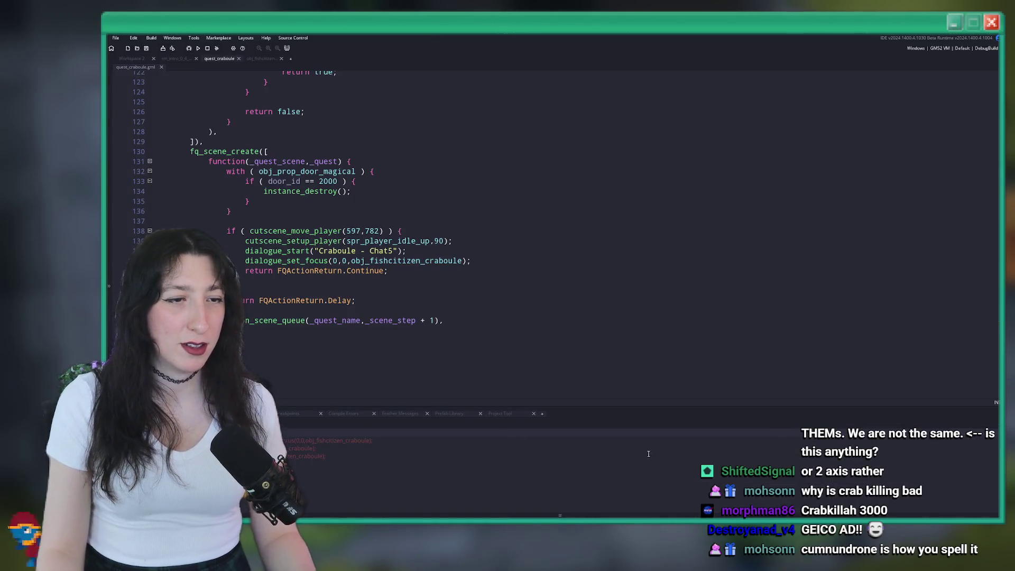
key("alt+Tab")
key("super+Down")
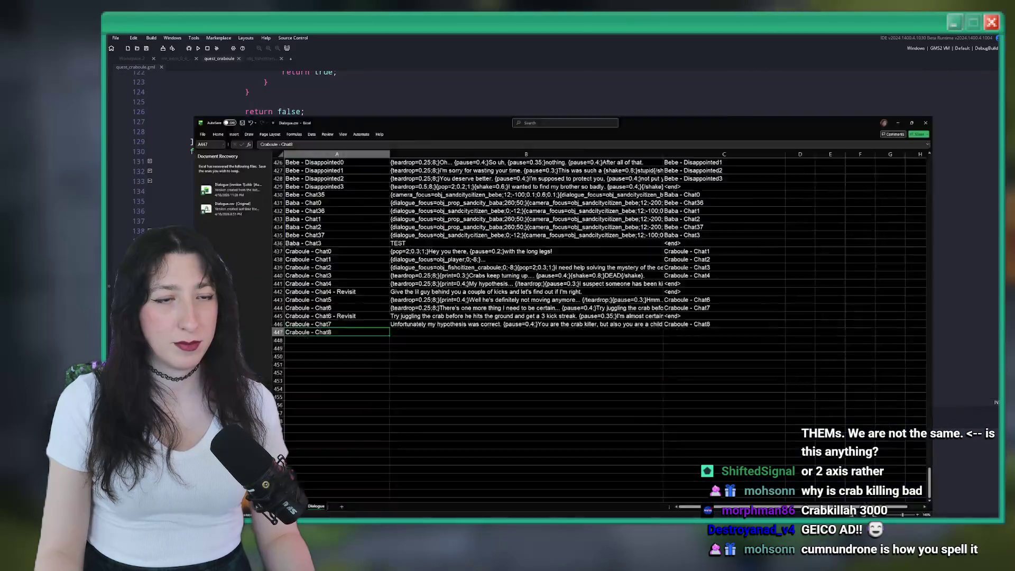
key("super+Up")
key("Right")
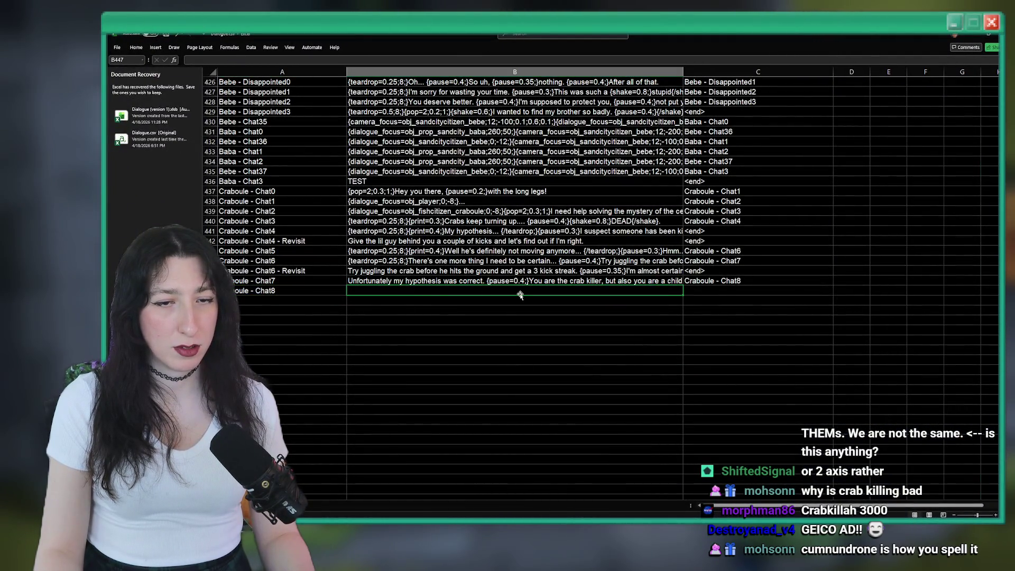
type("IDK")
type("'ve")
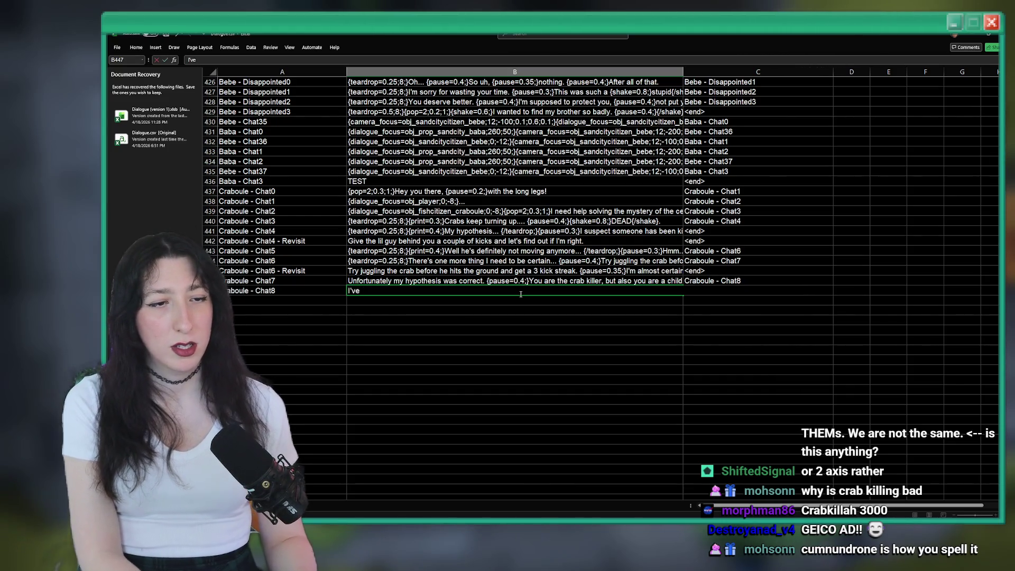
type("thing")
key("alt+Tab")
key("alt+Tab")
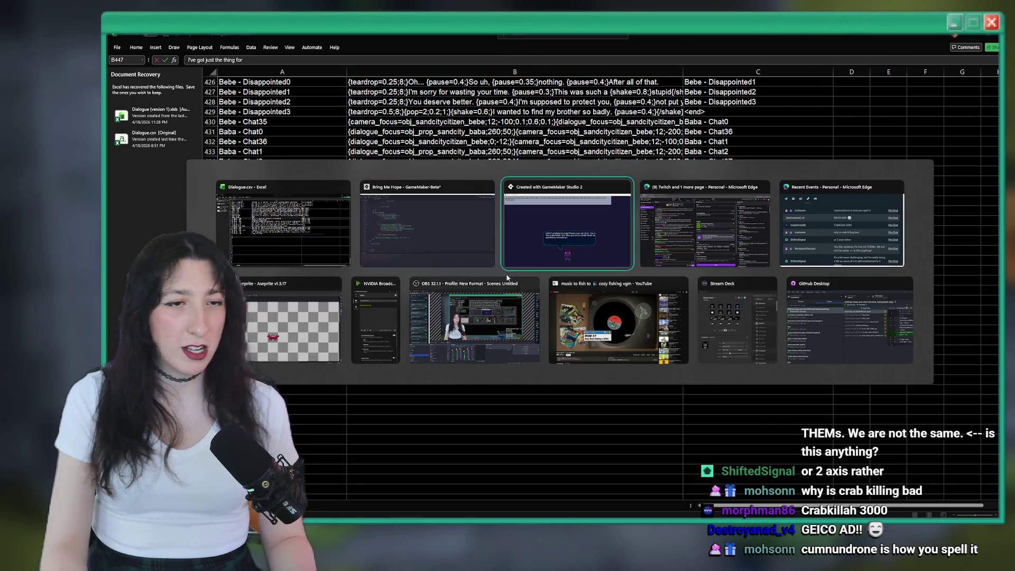
Step: Reword the start of the Chat8 preview line and fix the spelling of 'quandary'
key("BackSpace")
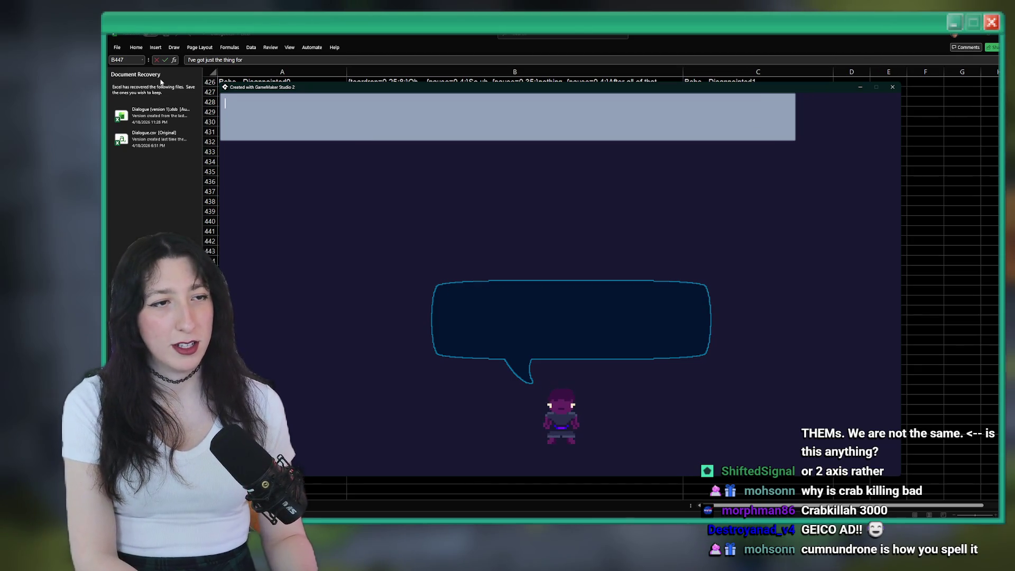
type("I've got just the thing for this")
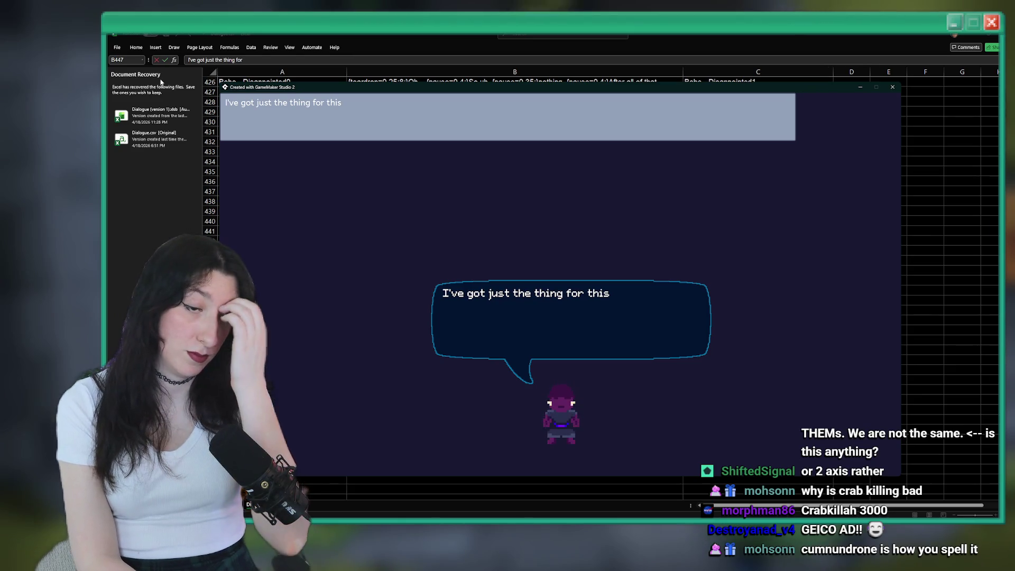
key("BackSpace")
key("BackSpace")
key("BackSpace")
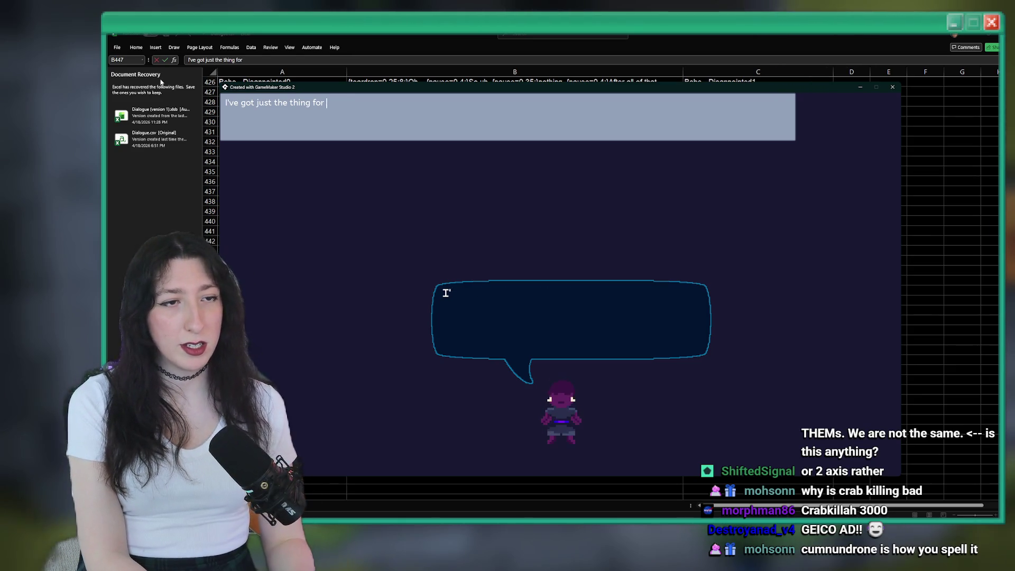
type("you andit")
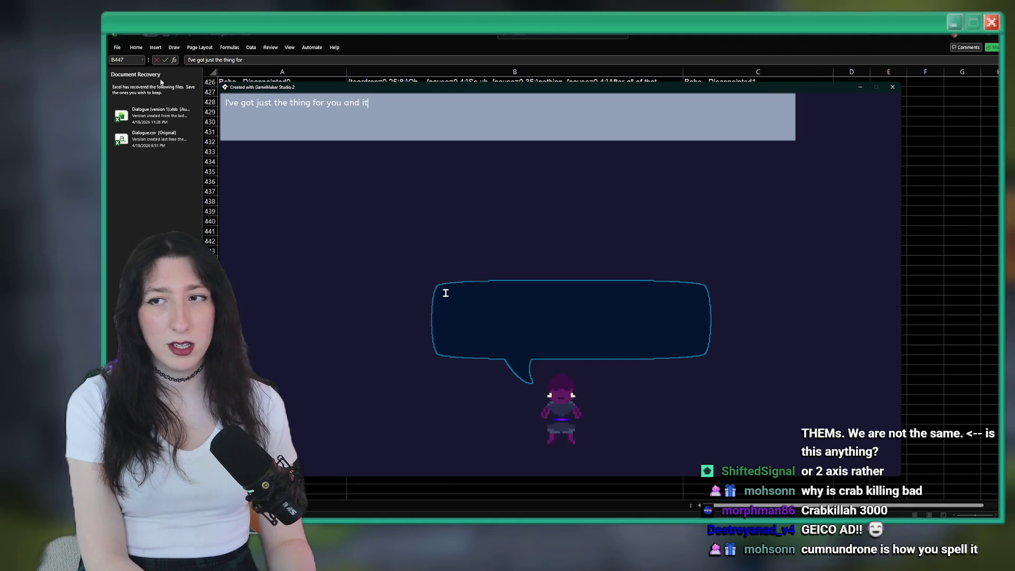
type(" the ")
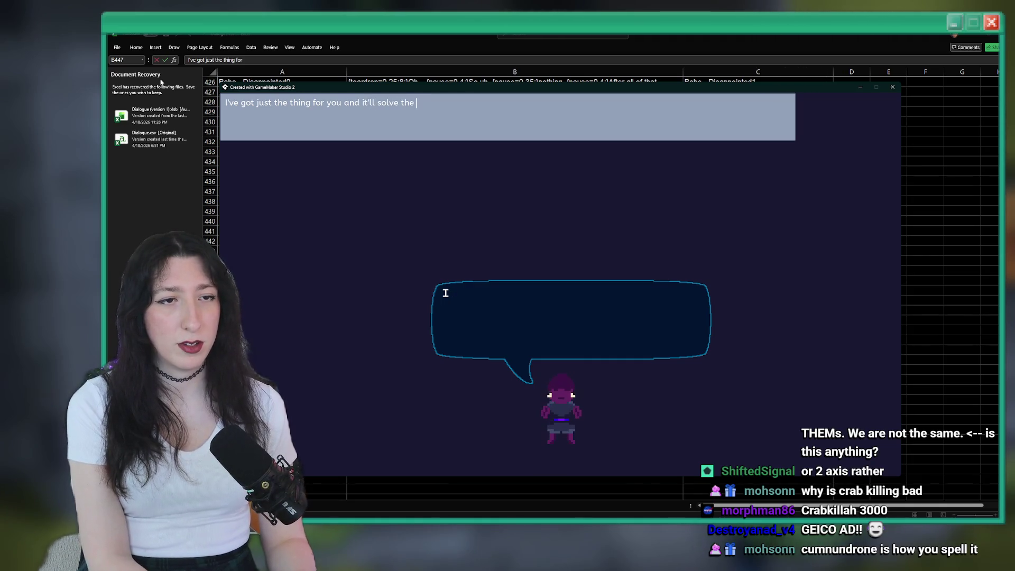
type("moral quandry")
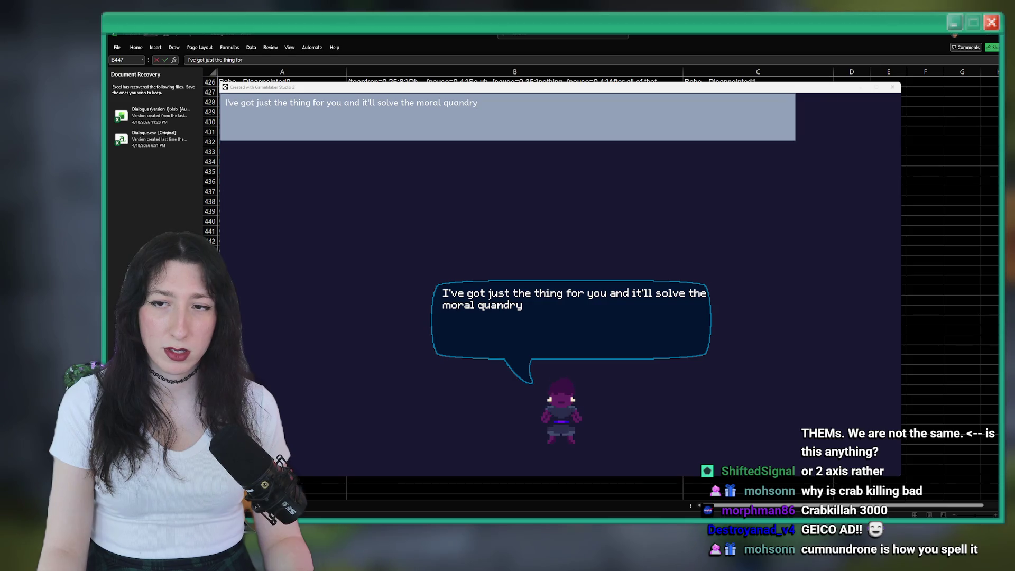
left_click(488, 103)
left_click_drag(488, 102, 468, 106)
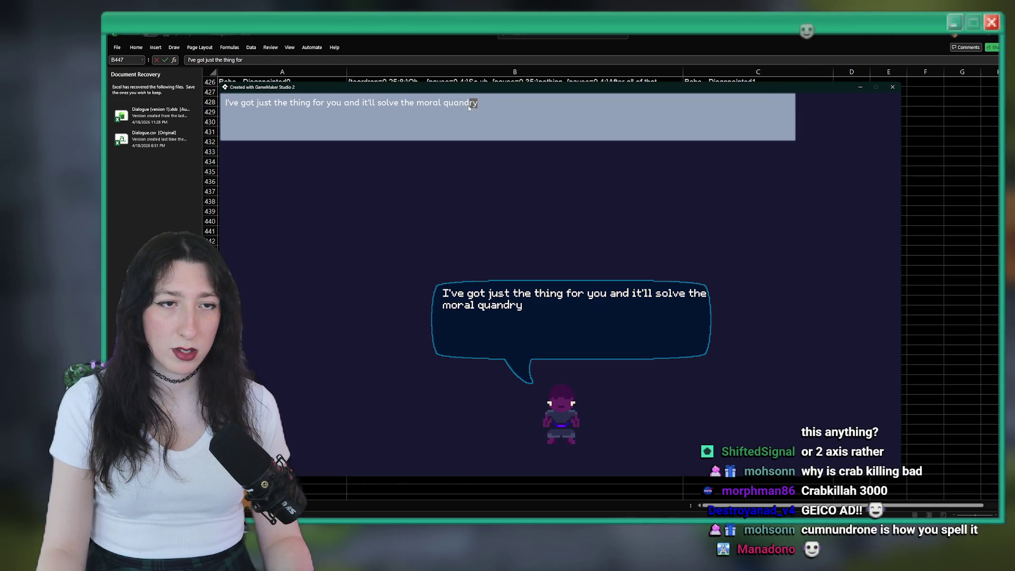
type("ar")
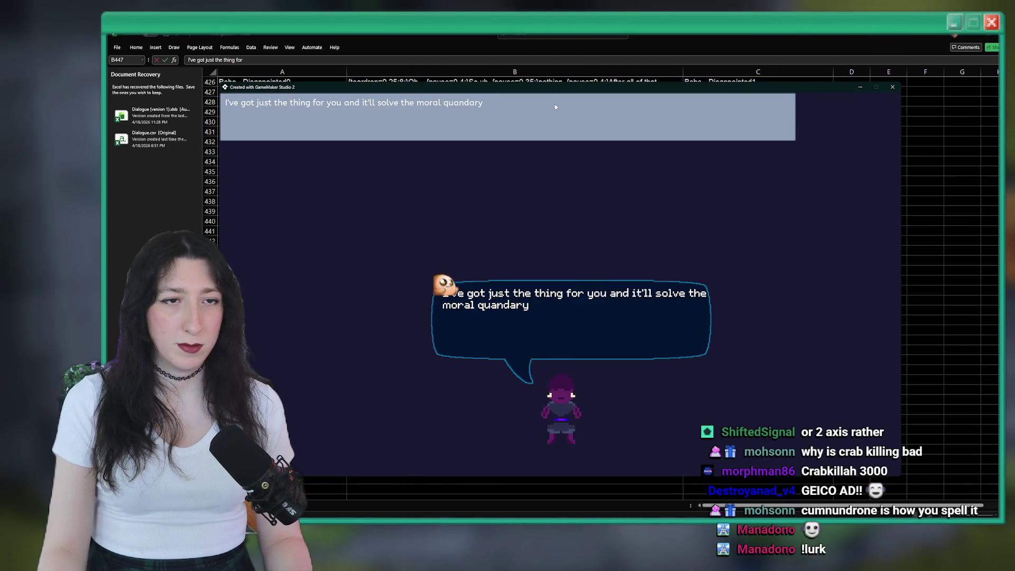
Step: Finish with 'soft foot cover that'll protect both you and the crabs' and paste it into B447
type("ofthisu")
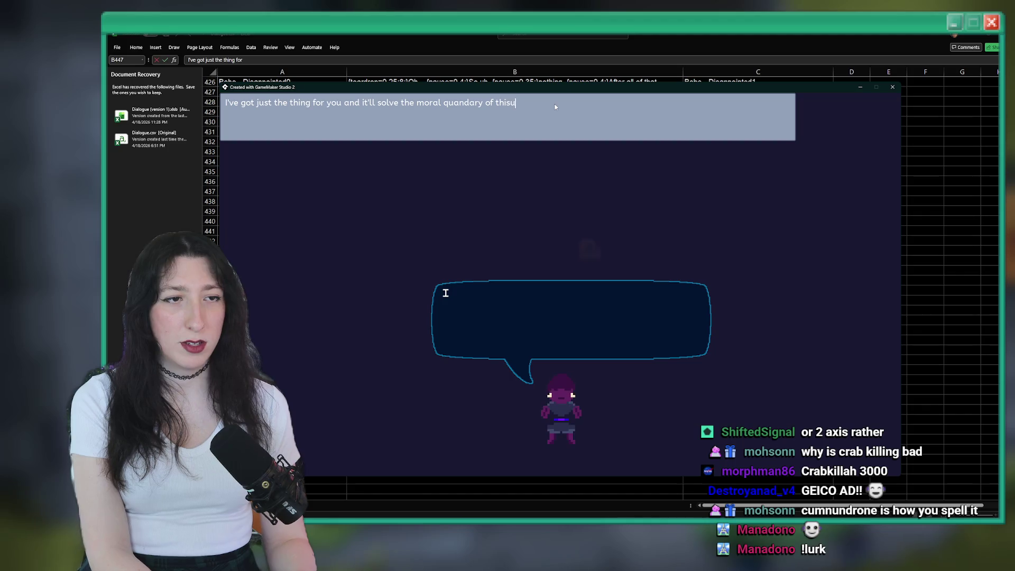
key("BackSpace")
type(" situation. (")
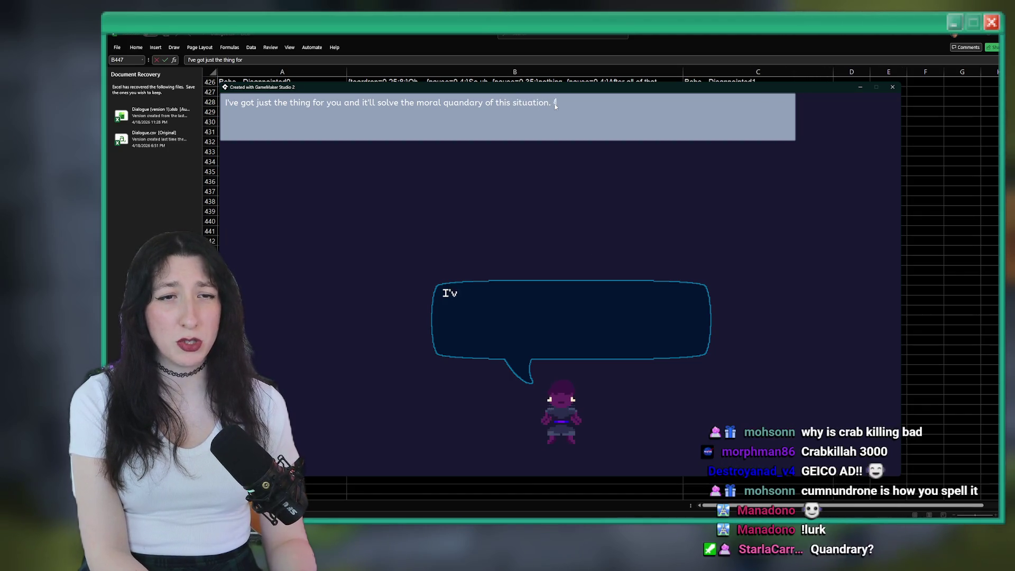
type("pauysese=0")
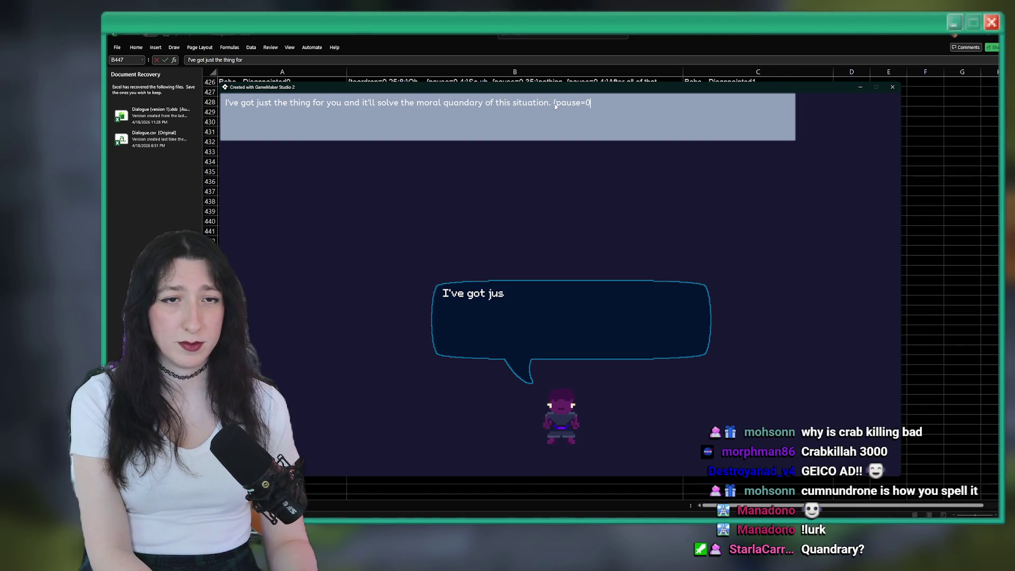
type("]It's")
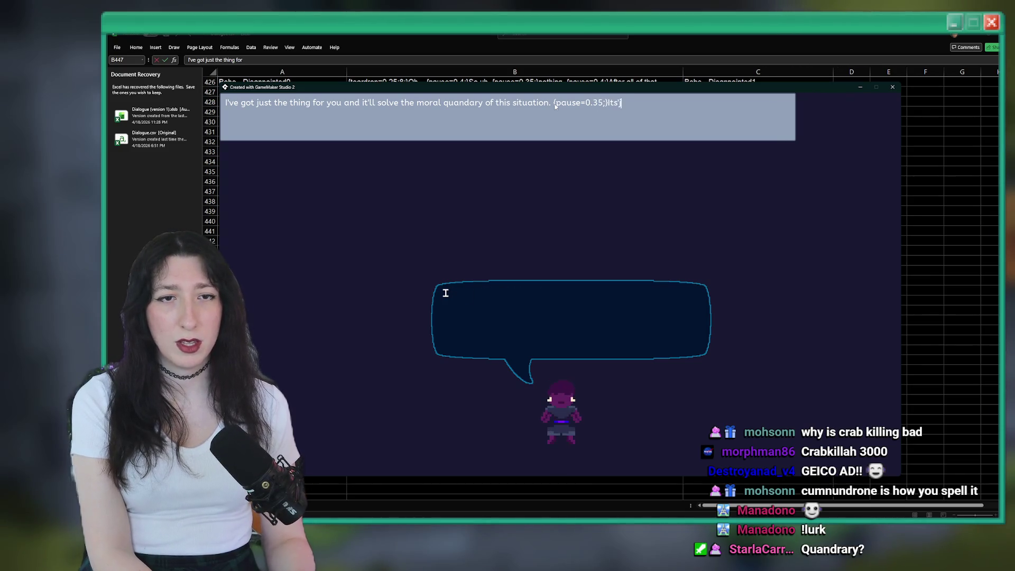
key("BackSpace")
key("BackSpace")
key("BackSpace")
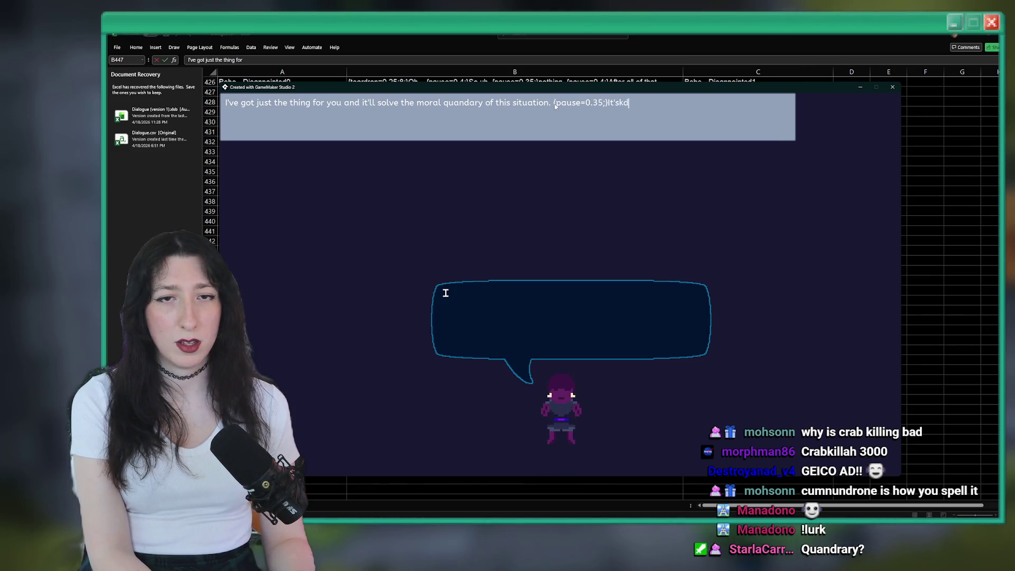
type("a c")
key("BackSpace")
type("prot")
key("BackSpace")
key("BackSpace")
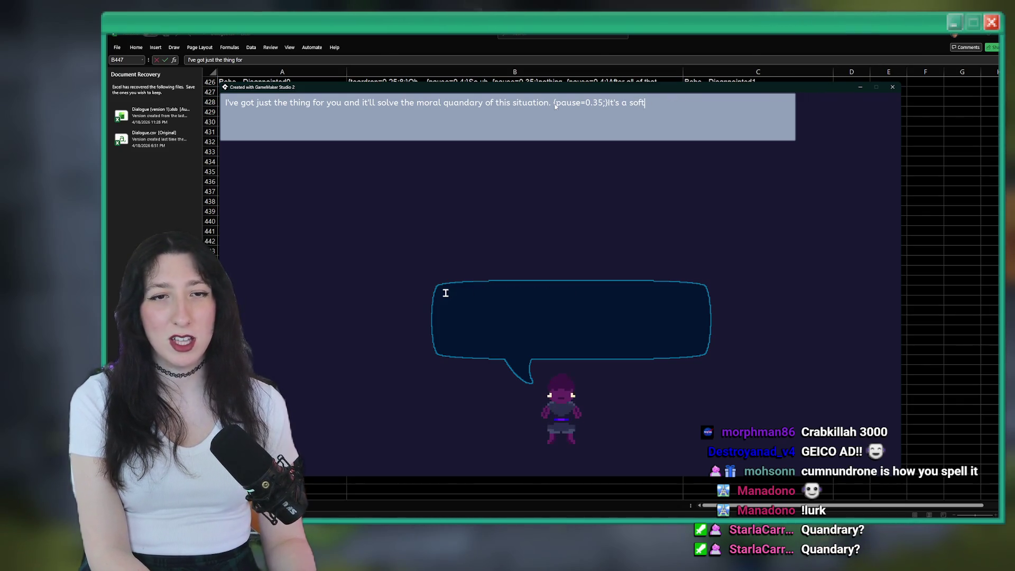
type("ot cover that'llk")
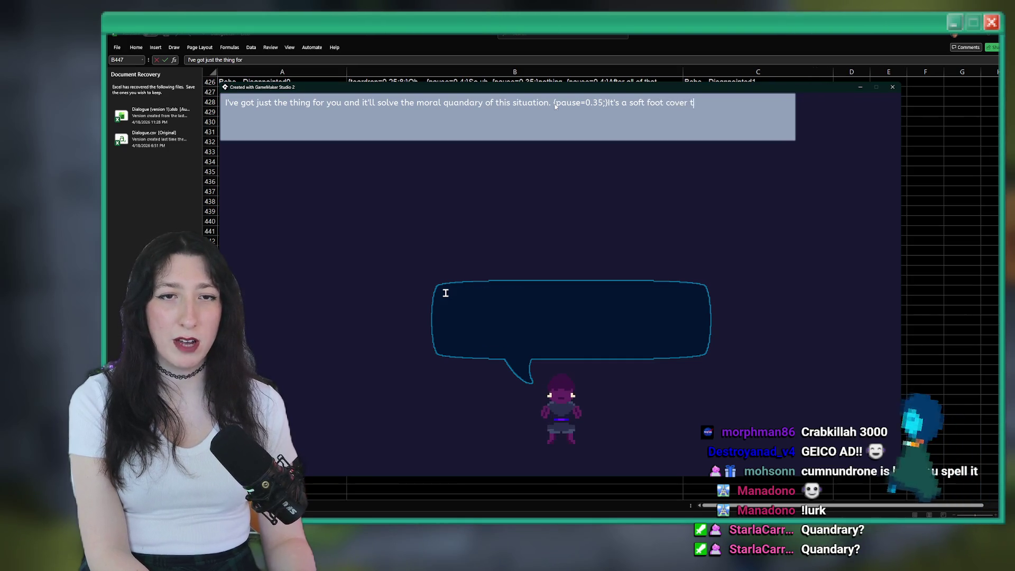
key("BackSpace")
type("protect the")
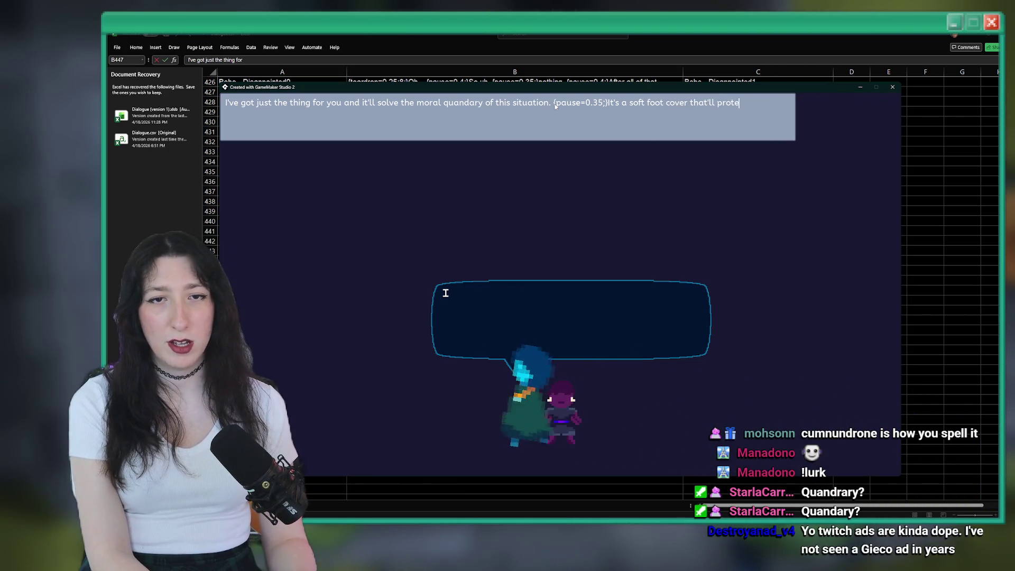
key("BackSpace")
key("BackSpace")
key("BackSpace")
type("both you and the crabs.")
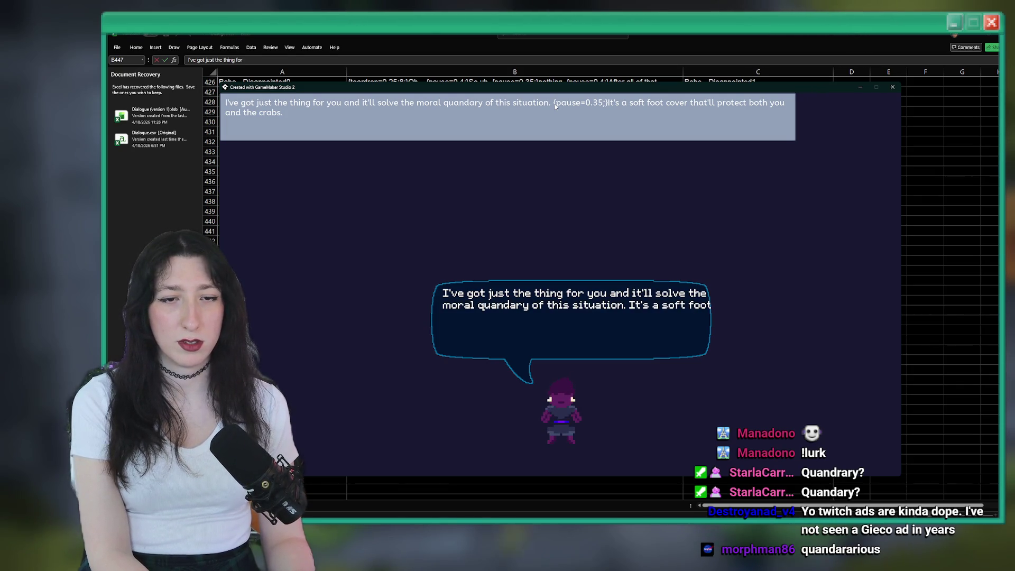
key("Escape")
key("Escape")
type("I've got just the thing for you and it'll solve the moral quandary of this situation. {pause=0.35}It's a soft foot cover that'll protect both you and the crabs.")
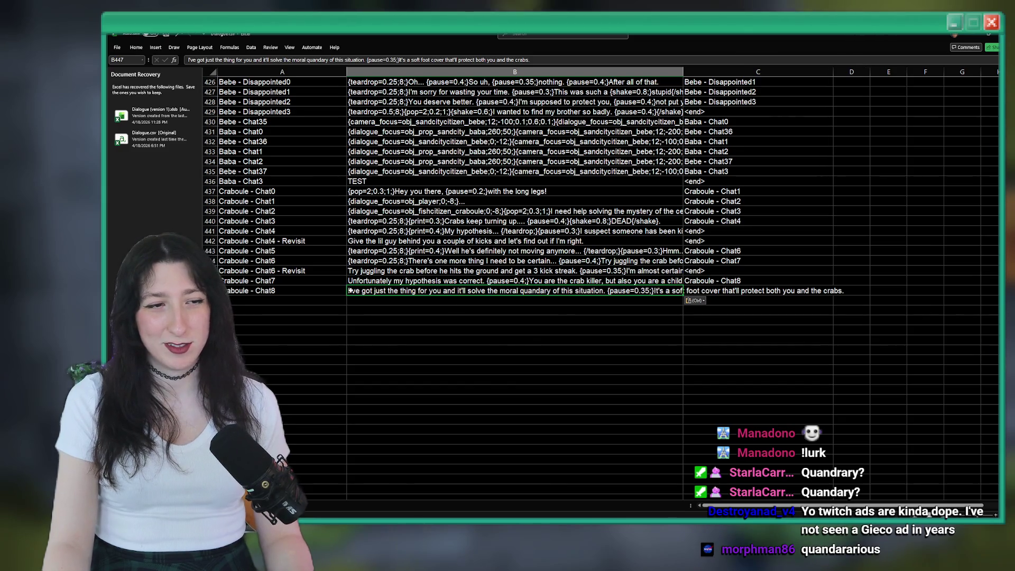
Step: End row 447 by entering <end> in cell C447
left_click(273, 291)
double_click(704, 292)
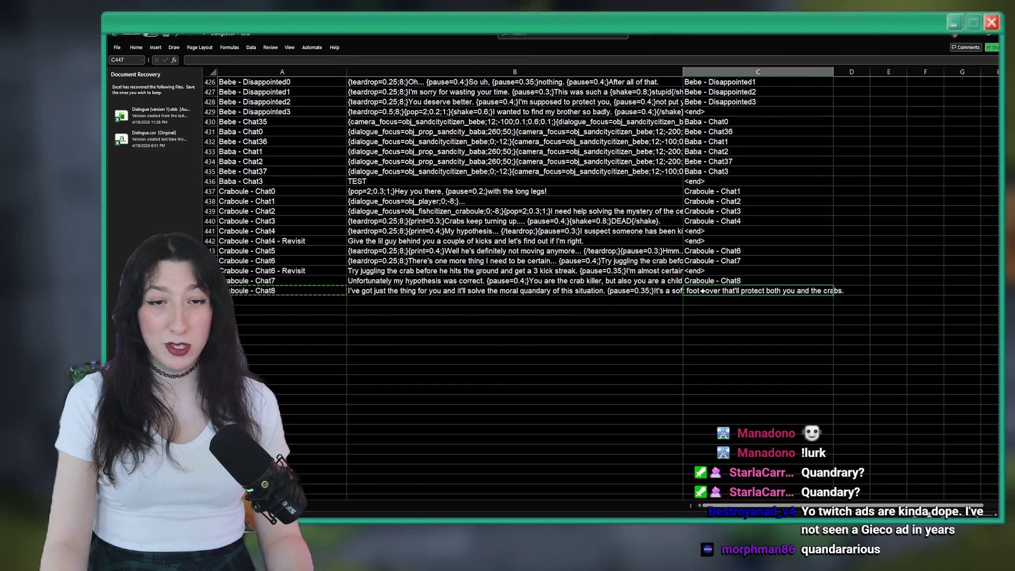
type("<end>")
left_click(739, 278)
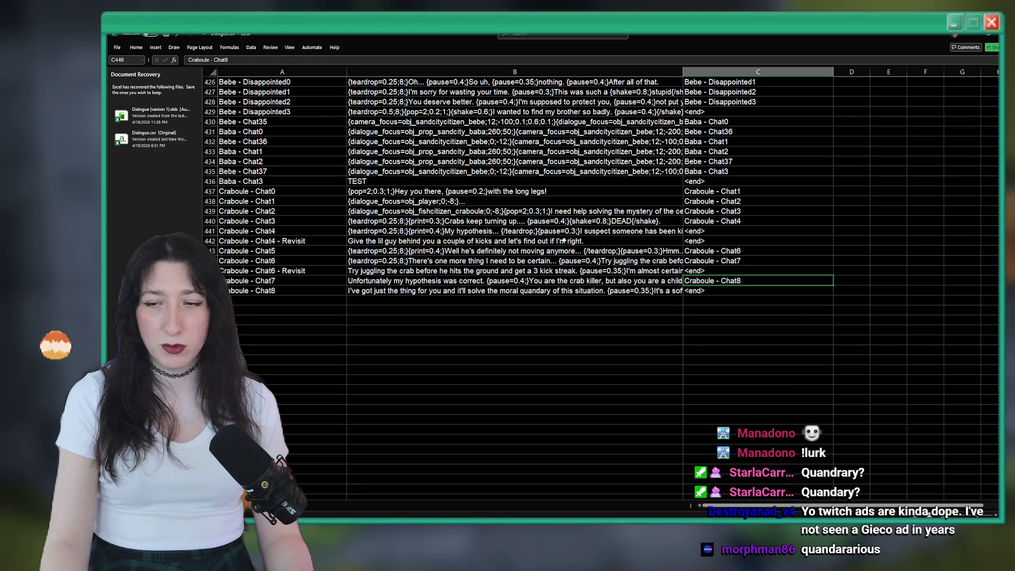
Step: Reuse the A447 label to key row 448 as 'Craboule - Chat8 - Revisit'
left_click(294, 305)
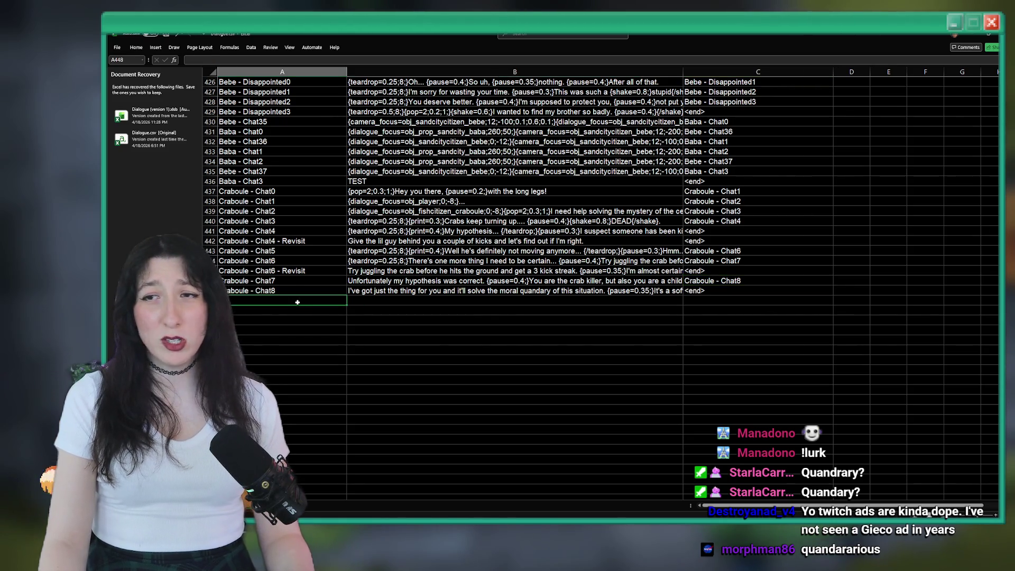
left_click(307, 291)
left_click(297, 299)
type("Craboule - Chat8")
double_click(294, 301)
key("BackSpace")
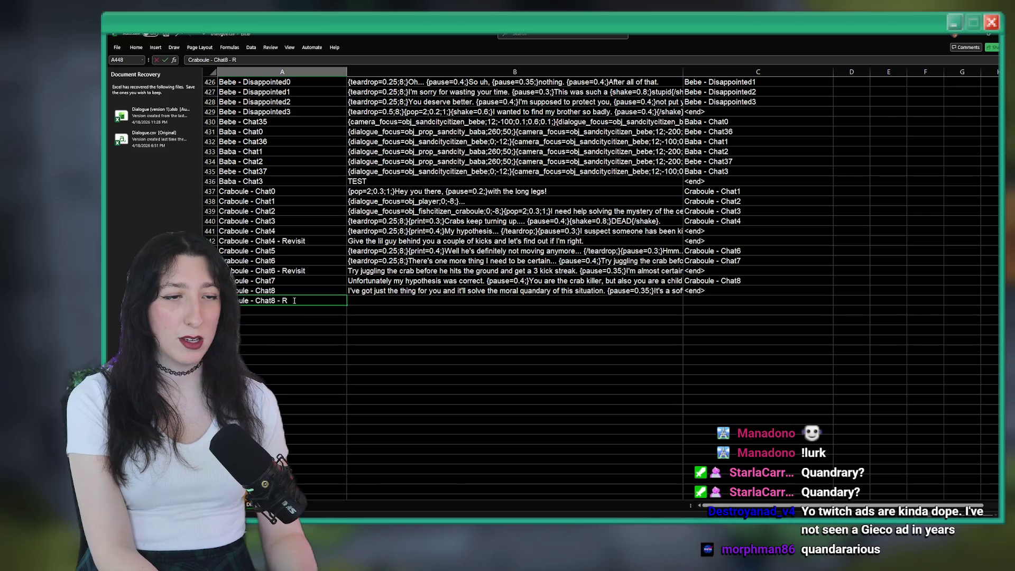
type("evisit")
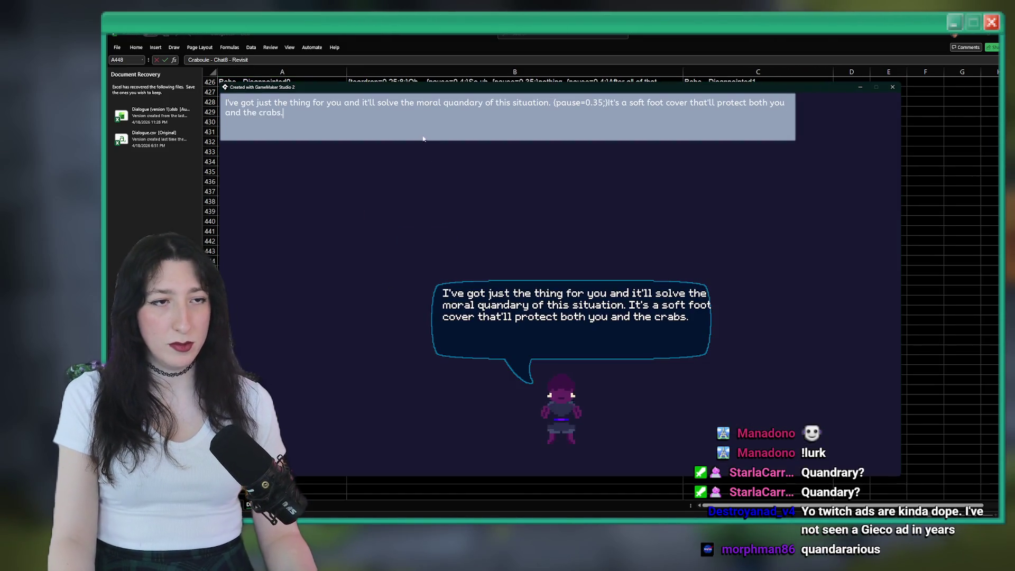
type("lthoughk")
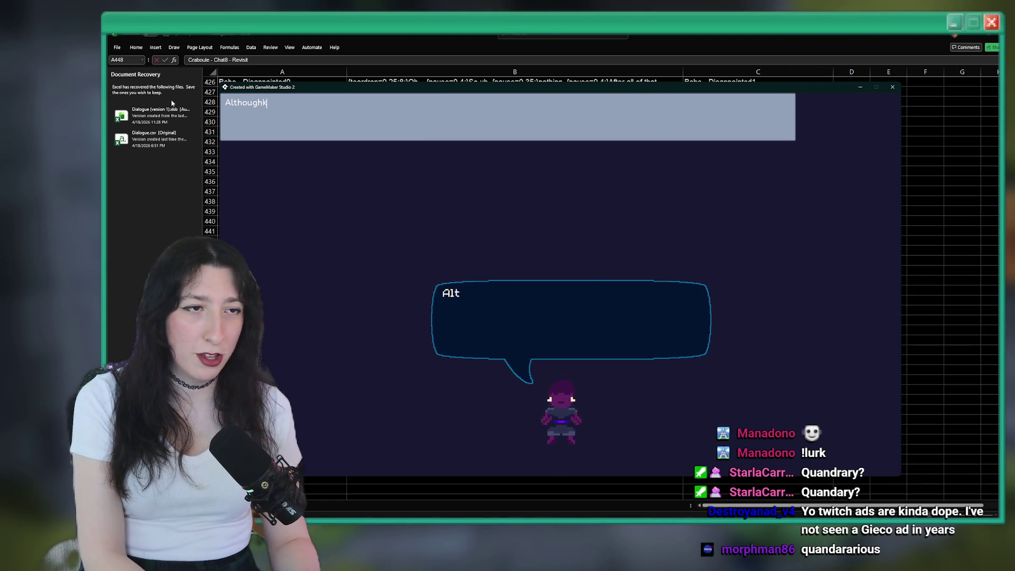
type("crab its life")
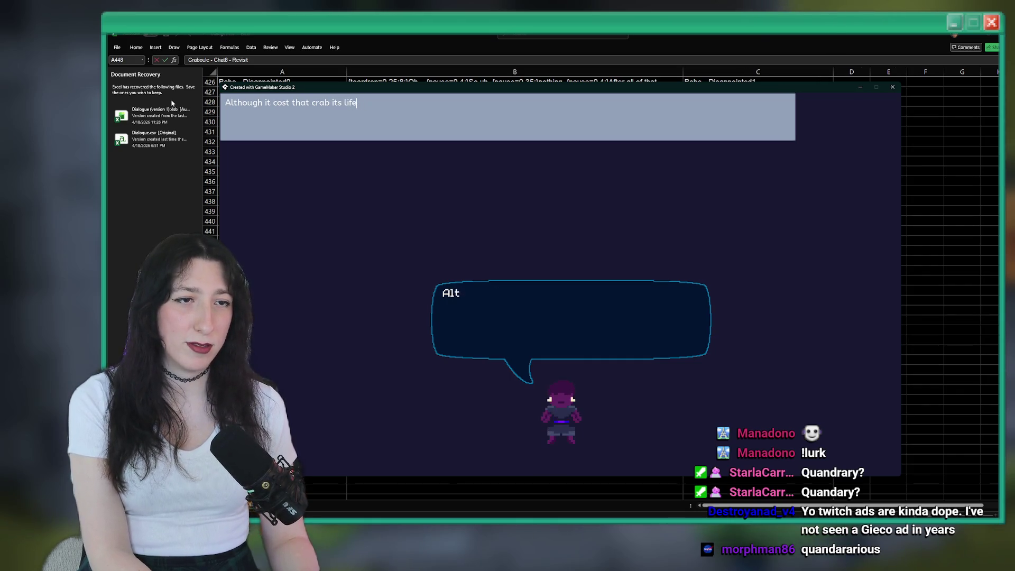
type(", and")
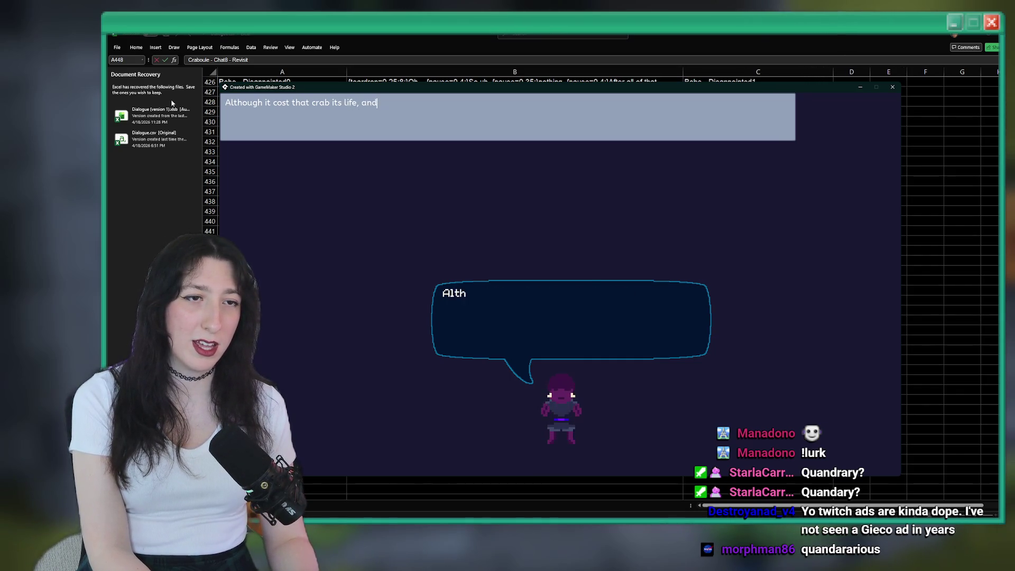
key("BackSpace")
key("BackSpace")
key("BackSpace")
type("{pauyse=")
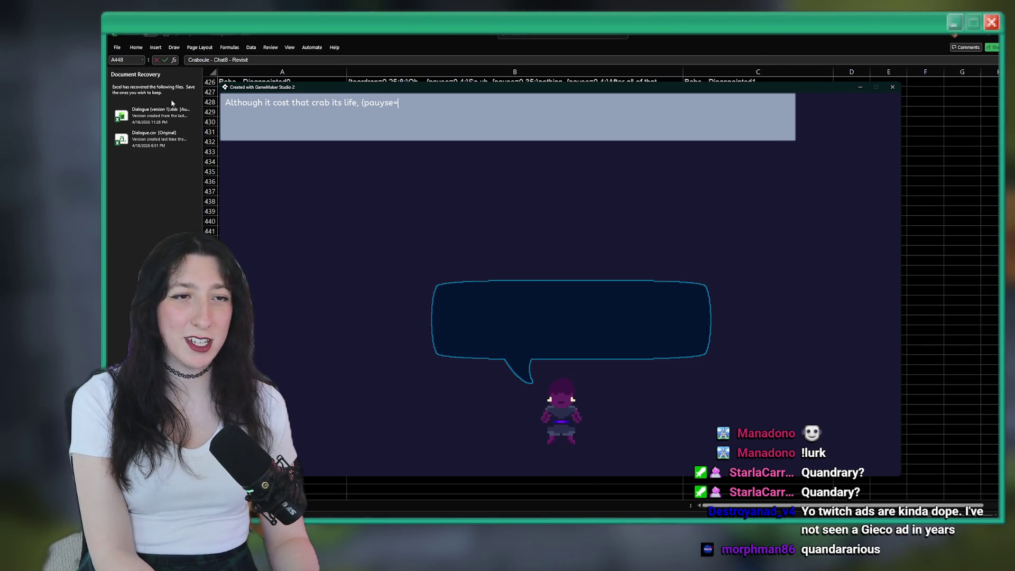
Step: Type the revisit line through 'at least now you have the choice', fixing the pause tag and typos
key("BackSpace")
key("BackSpace")
key("BackSpace")
type("se=0.35;)andk")
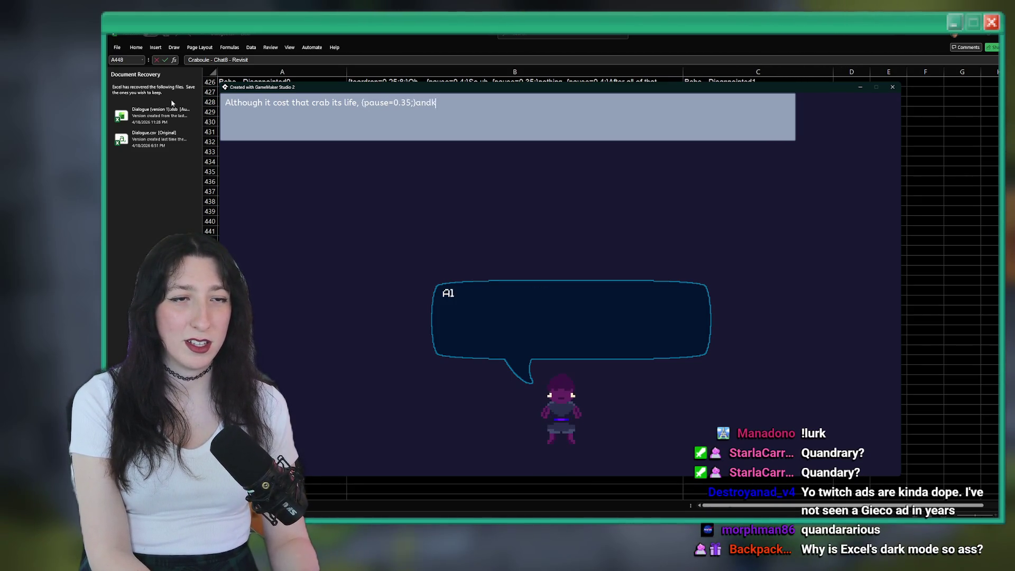
key("BackSpace")
type("the many that came b")
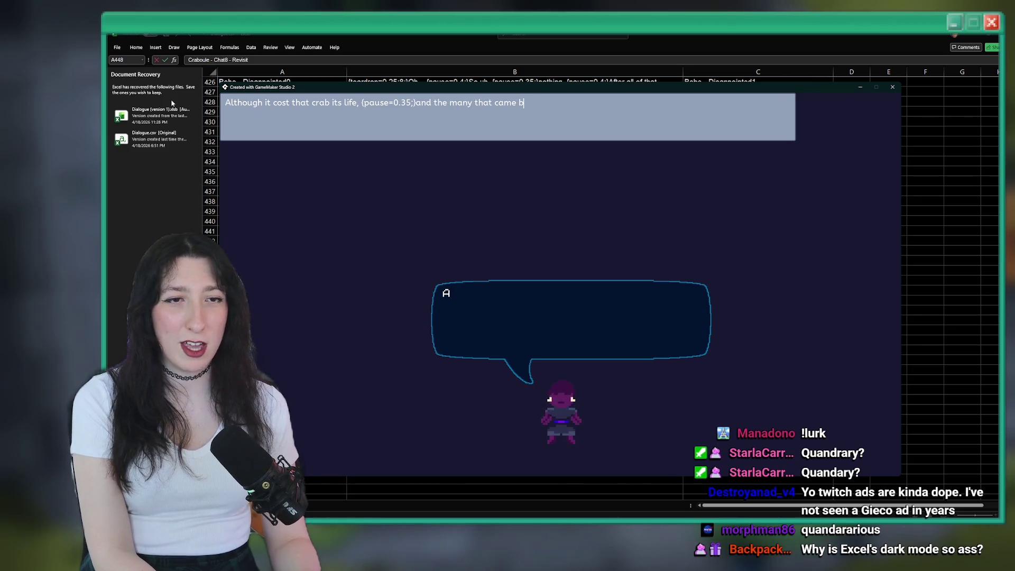
key("BackSpace")
key("BackSpace")
key("BackSpace")
key("BackSpace")
type("fore")
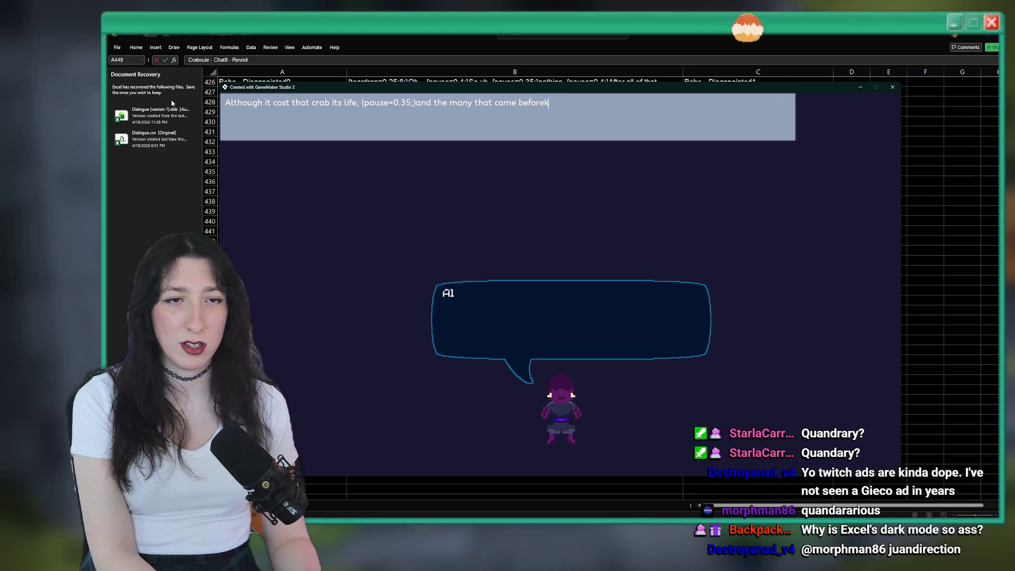
type(" him, (")
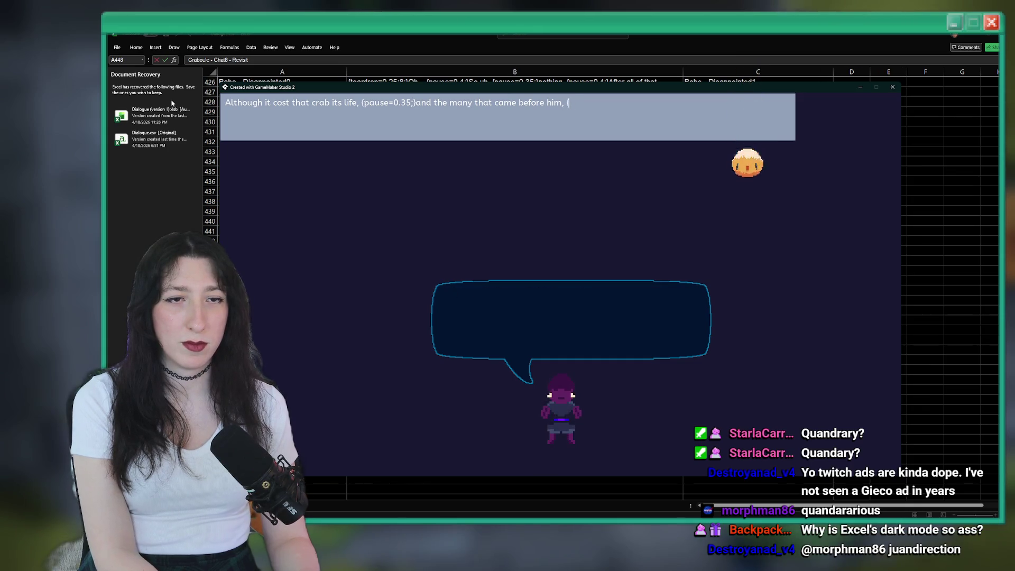
type("pause=0.3;)at")
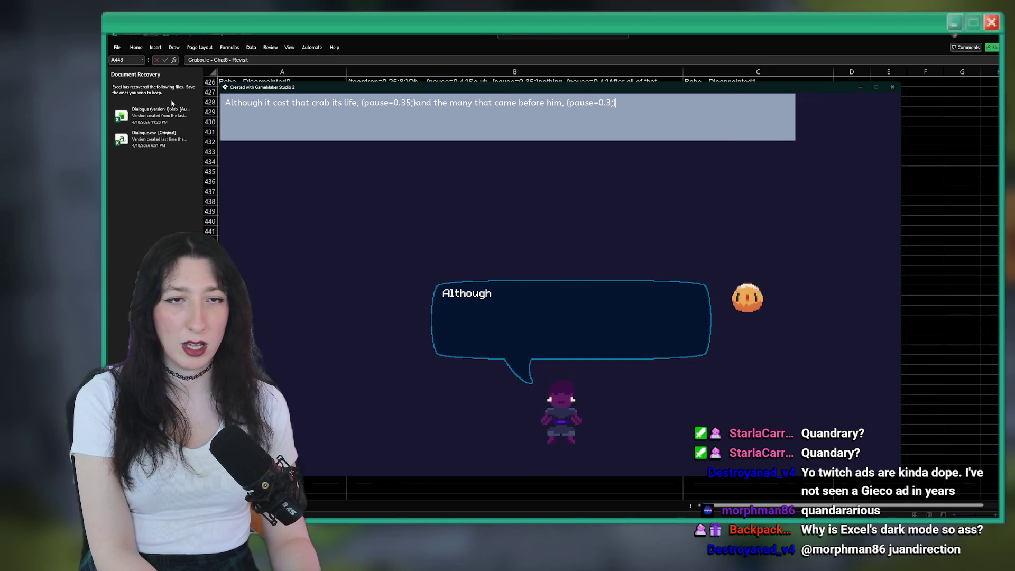
type(" least")
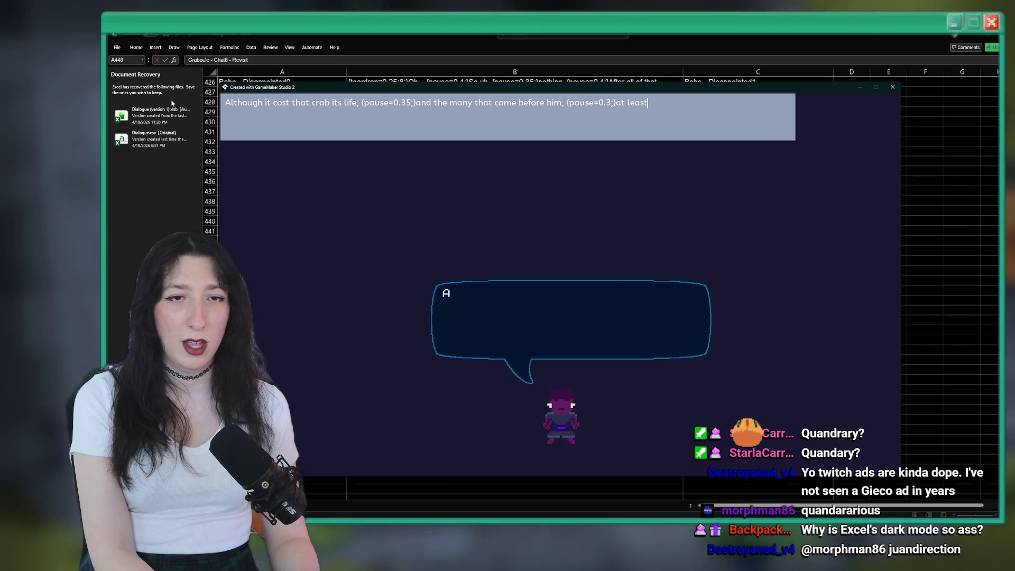
type(" now yo")
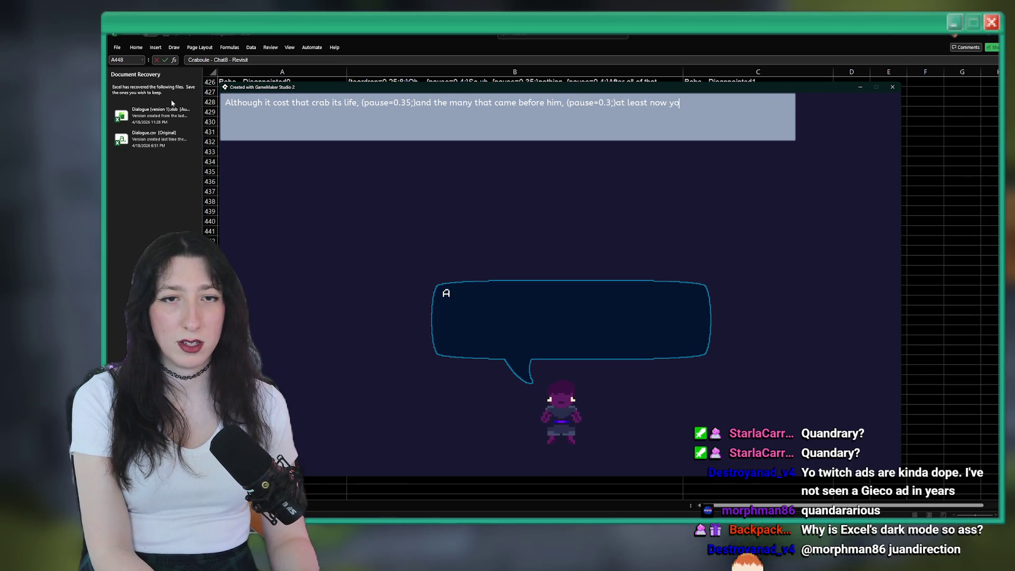
type("u haveoice to spare them.")
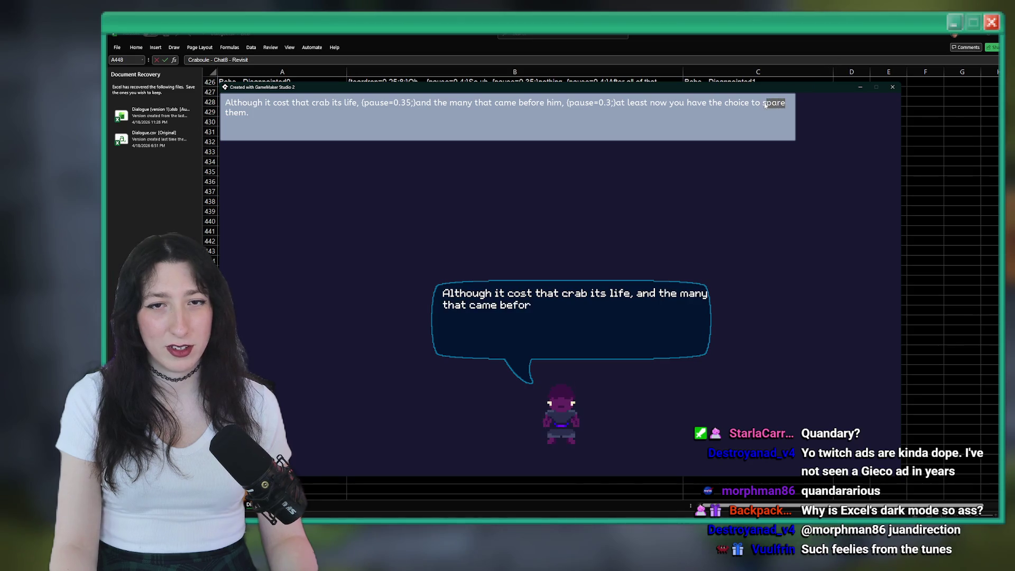
type("o ")
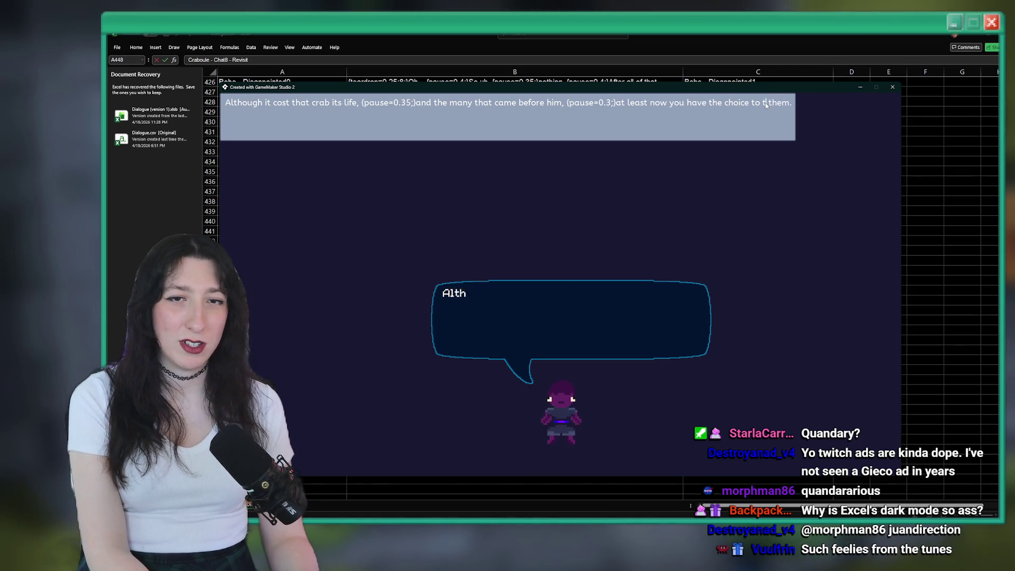
type("o")
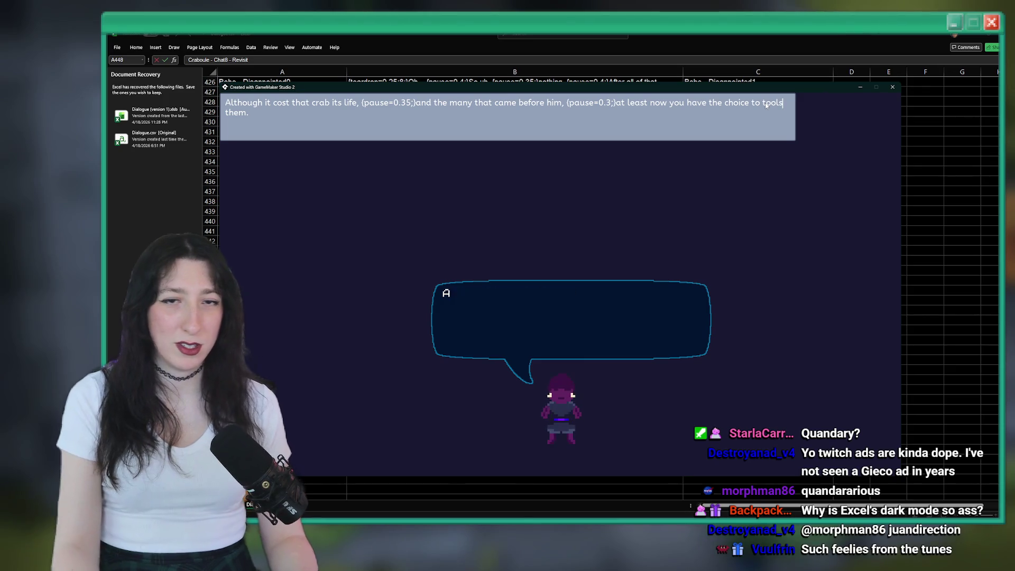
type(" spare t")
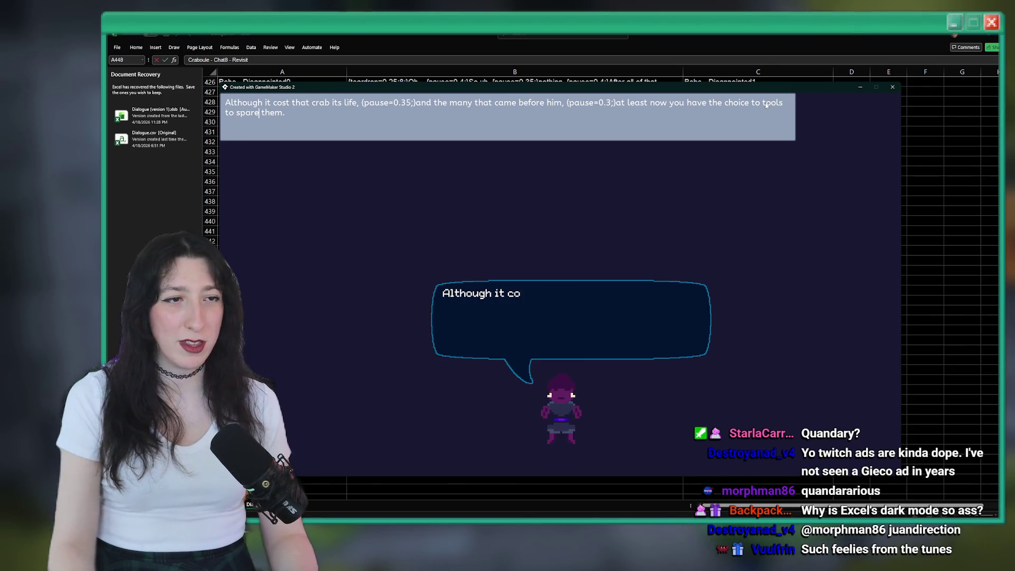
Step: Delete the extra 'to tools' so it ends 'to spare them.', then copy it and close the preview
key("ctrl+a")
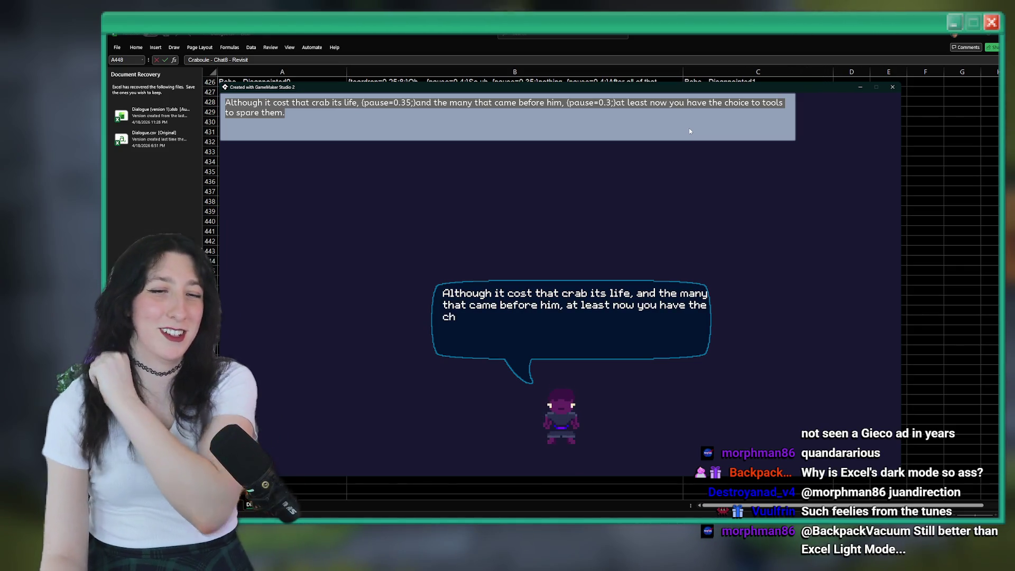
left_click(423, 115)
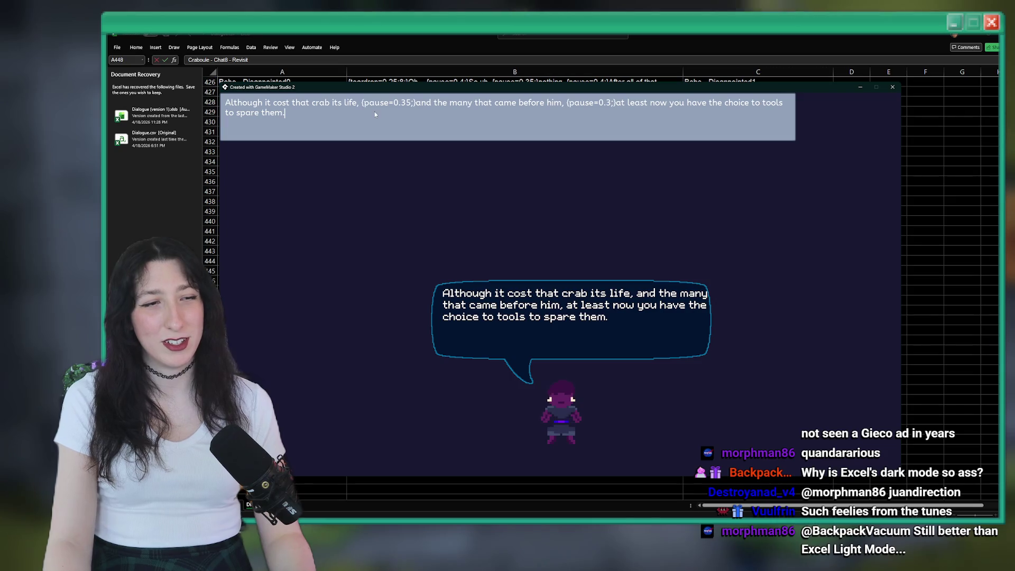
left_click_drag(783, 106, 754, 109)
key("BackSpace")
key("ctrl+a")
key("ctrl+c")
left_click(893, 87)
Step: Paste the spare-them line into B448 and set C448 to <end>
left_click(381, 303)
key("ctrl+v")
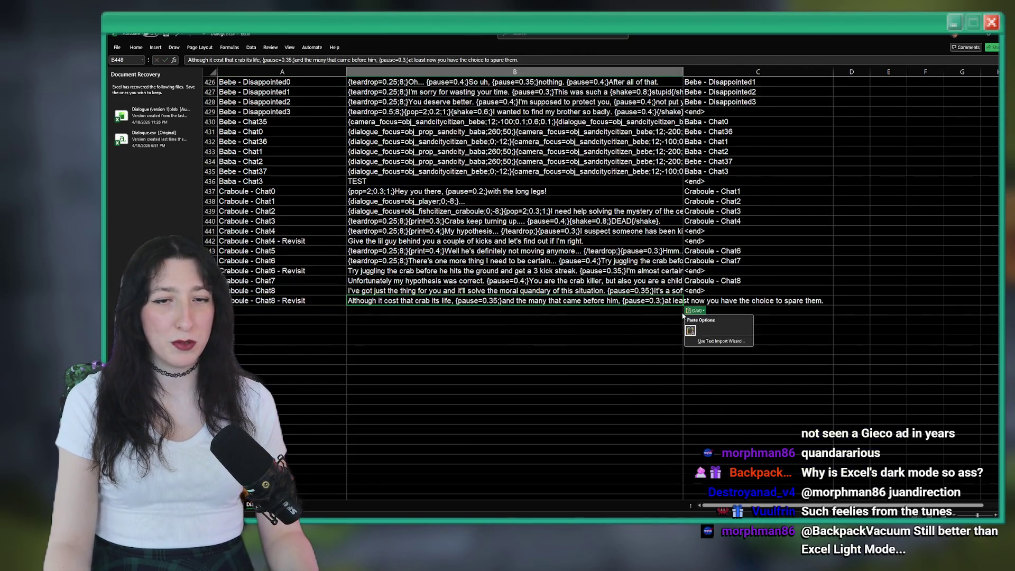
left_click(719, 300)
type(">")
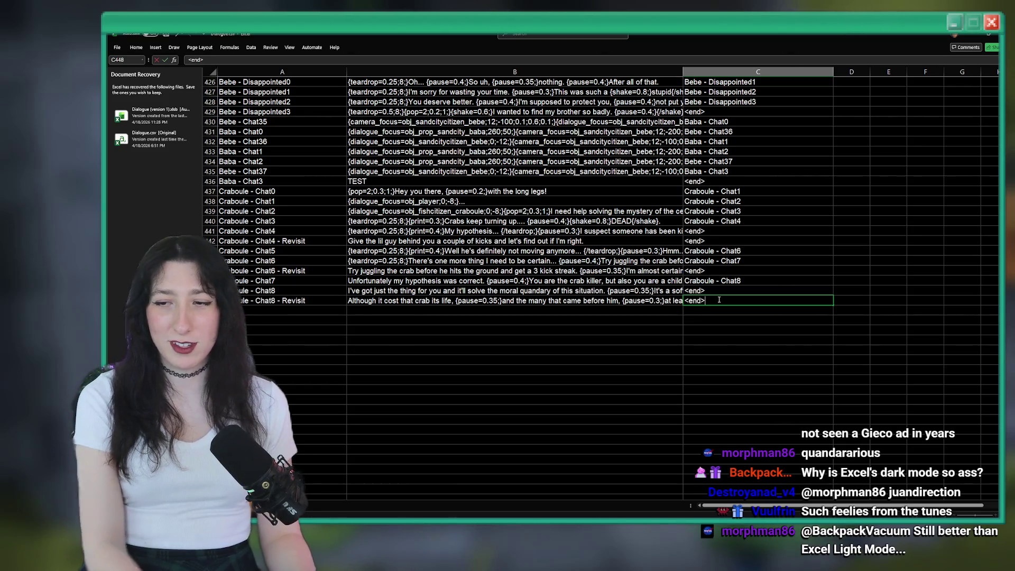
left_click(680, 319)
key("alt+Tab")
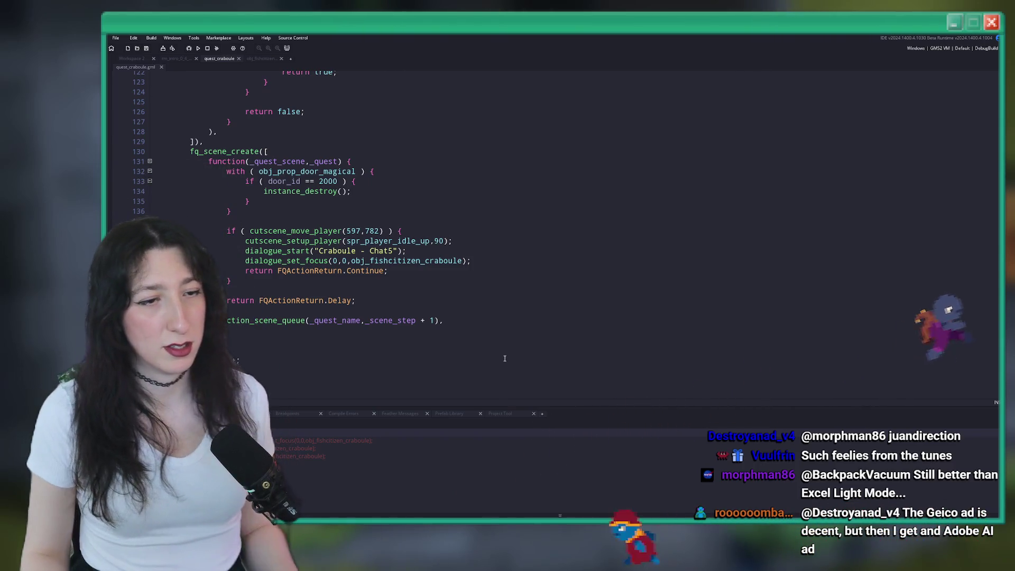
Step: Copy the 'Craboule - Chat7' name from the dialogue spreadsheet and save quest_craboule.gml, undoing a botched paste
left_click(468, 201)
left_click(474, 181)
key("alt+Tab")
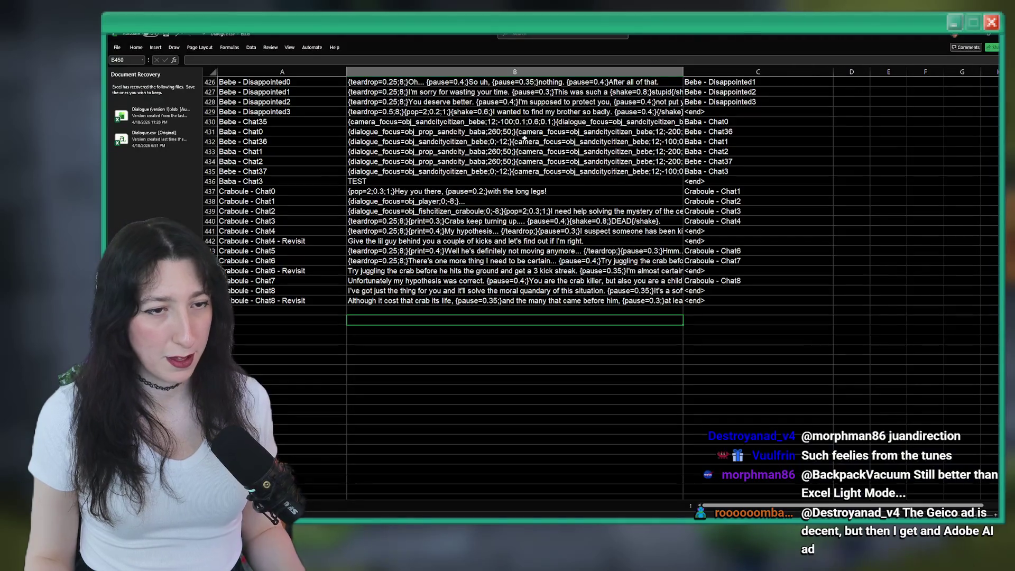
key("alt+Tab")
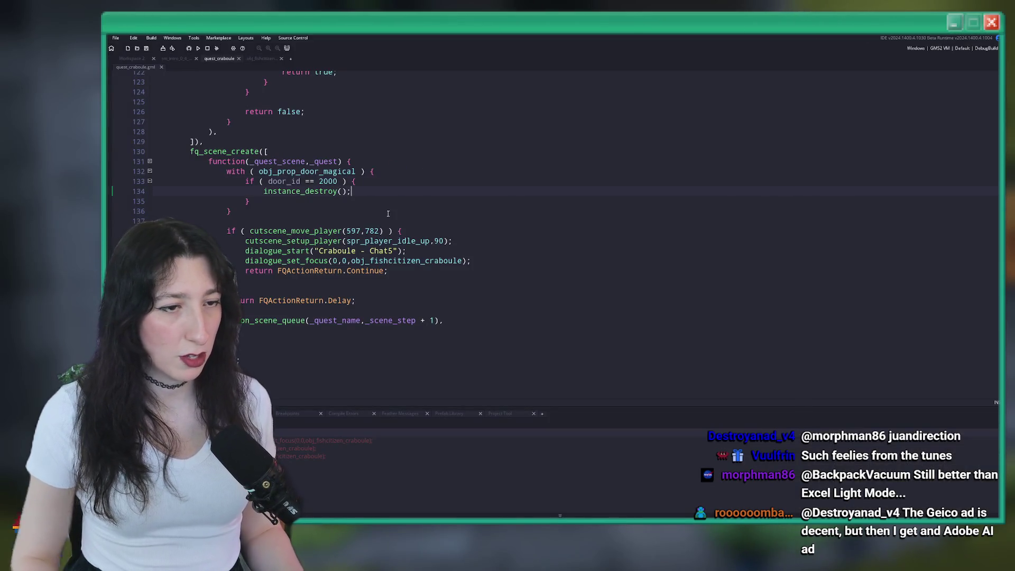
scroll(390, 131, "up", 1)
scroll(391, 131, "up", 1)
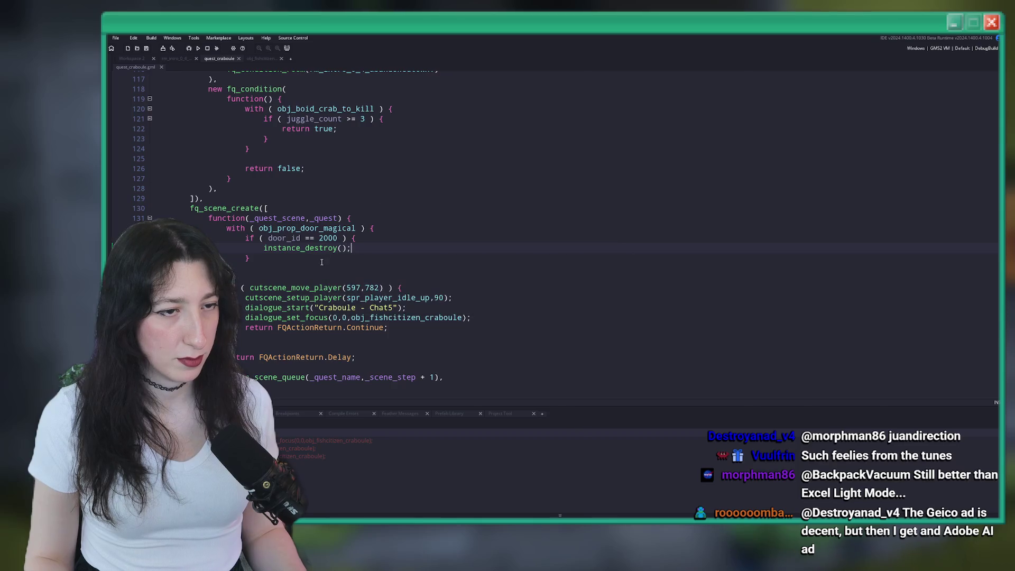
key("alt+Tab")
key("ctrl+c")
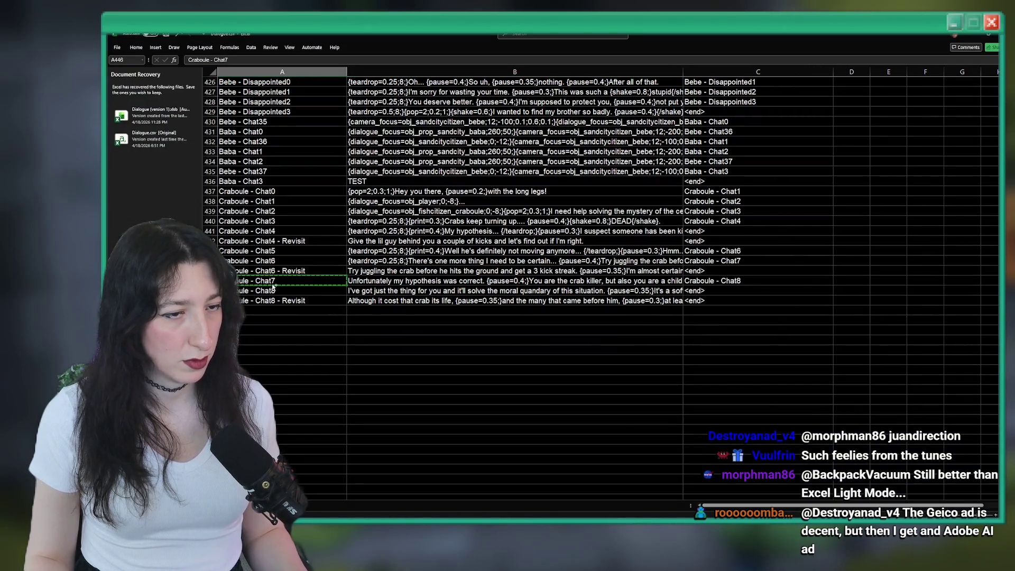
key("alt+Tab")
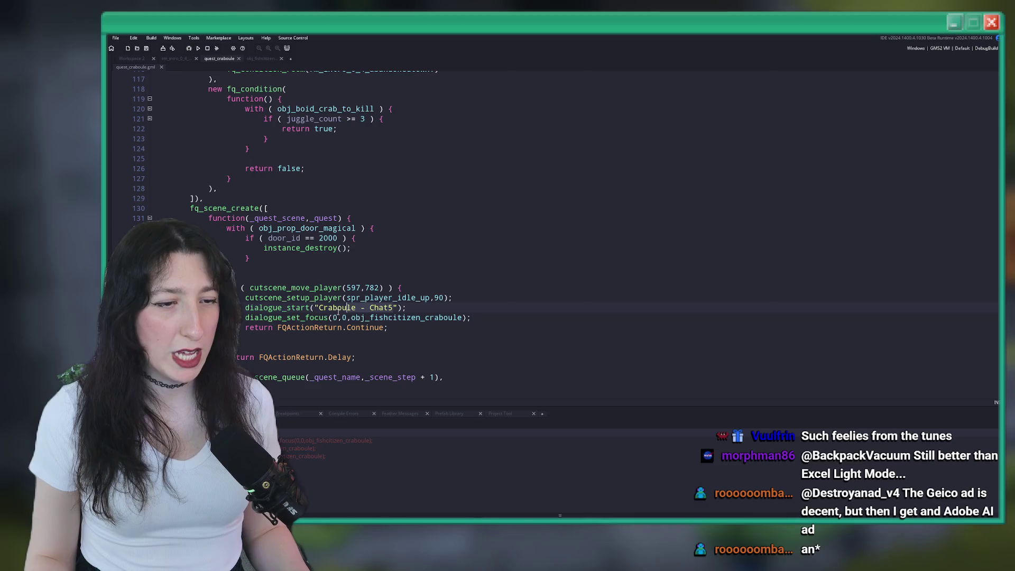
scroll(458, 299, "up", 8)
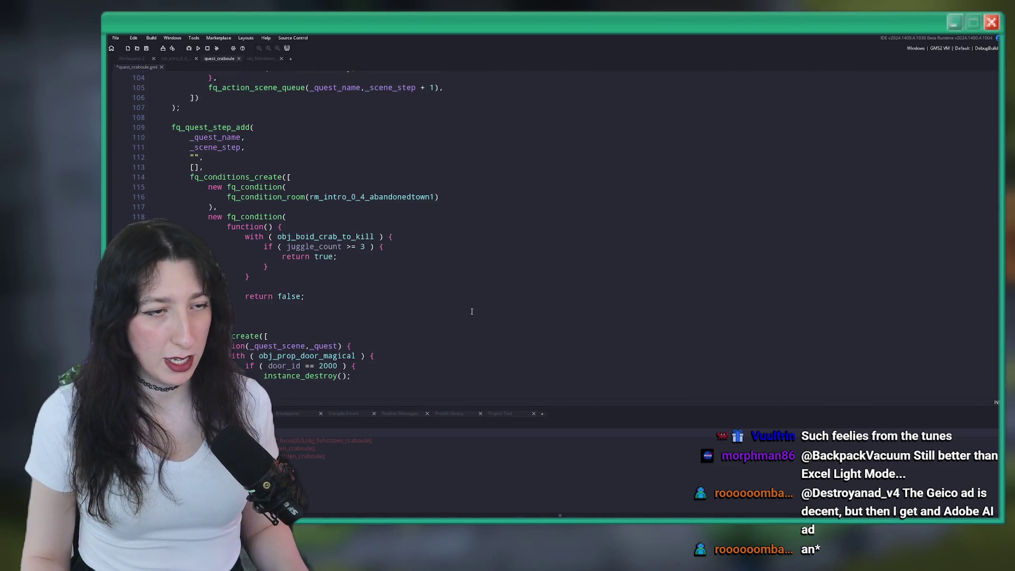
scroll(459, 299, "down", 11)
key("ctrl+s")
key("alt+Tab")
key("alt+Tab")
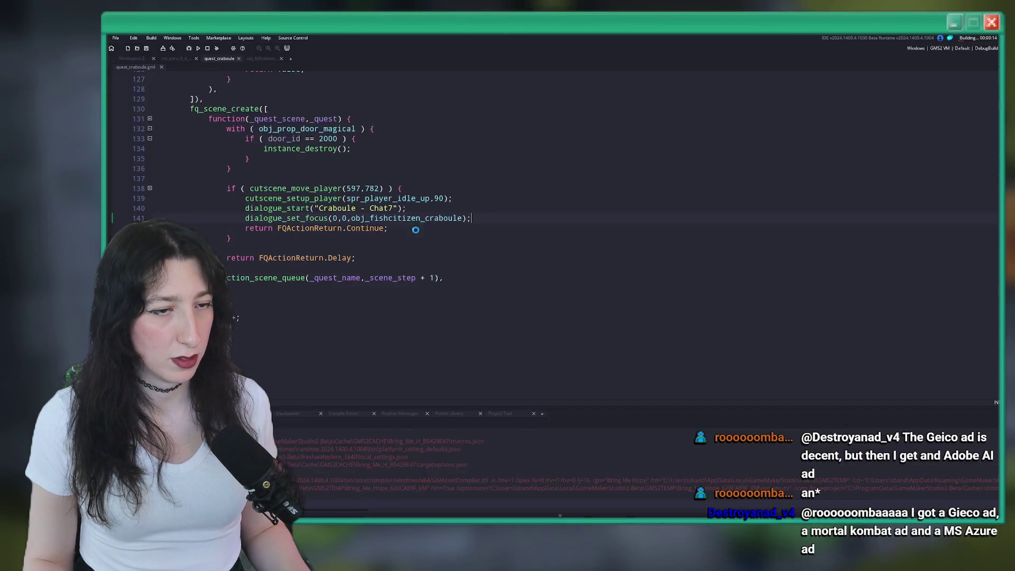
key("alt+Tab")
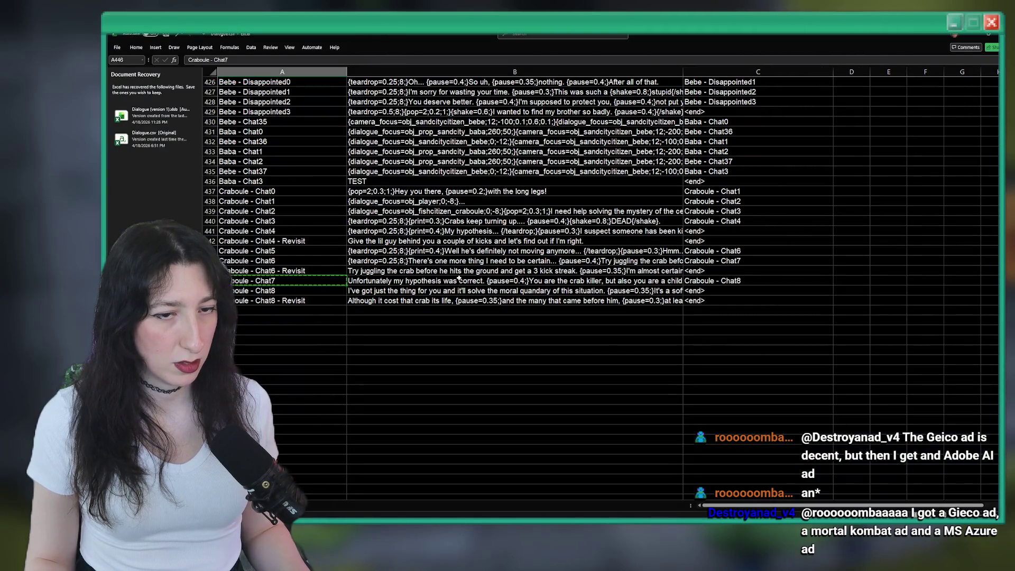
key("alt+Tab")
key("ctrl+v")
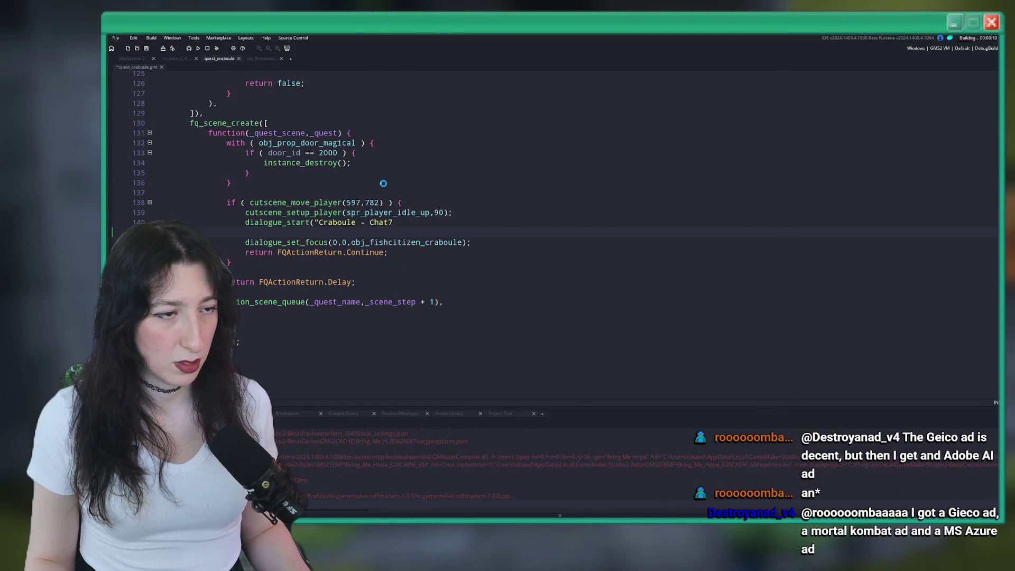
key("ctrl+z")
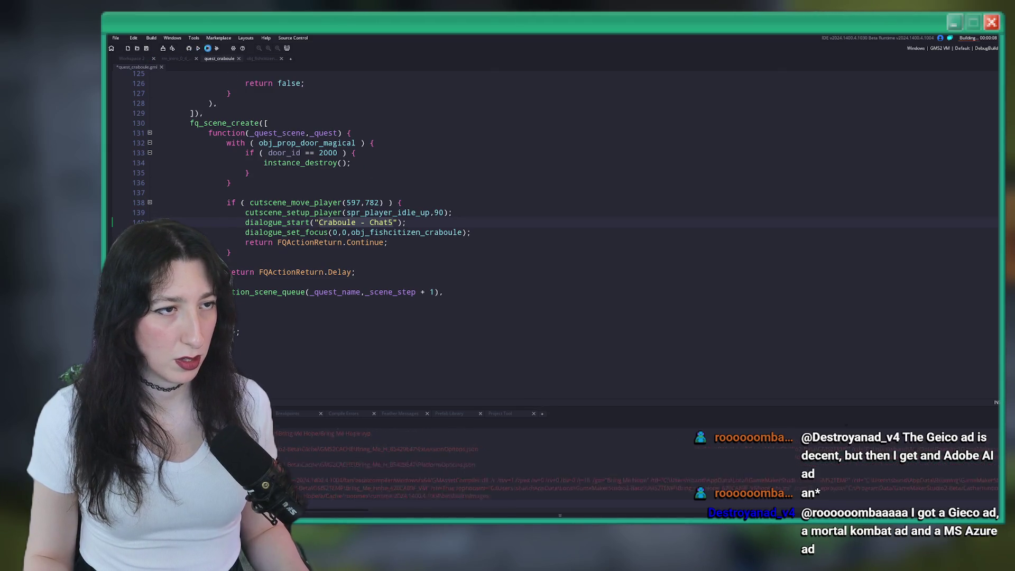
Step: Change line 139's dialogue_start("Craboule - Chat5") to "Craboule - Chat7"
scroll(355, 225, "up", 8)
scroll(356, 225, "up", 3)
scroll(420, 265, "down", 11)
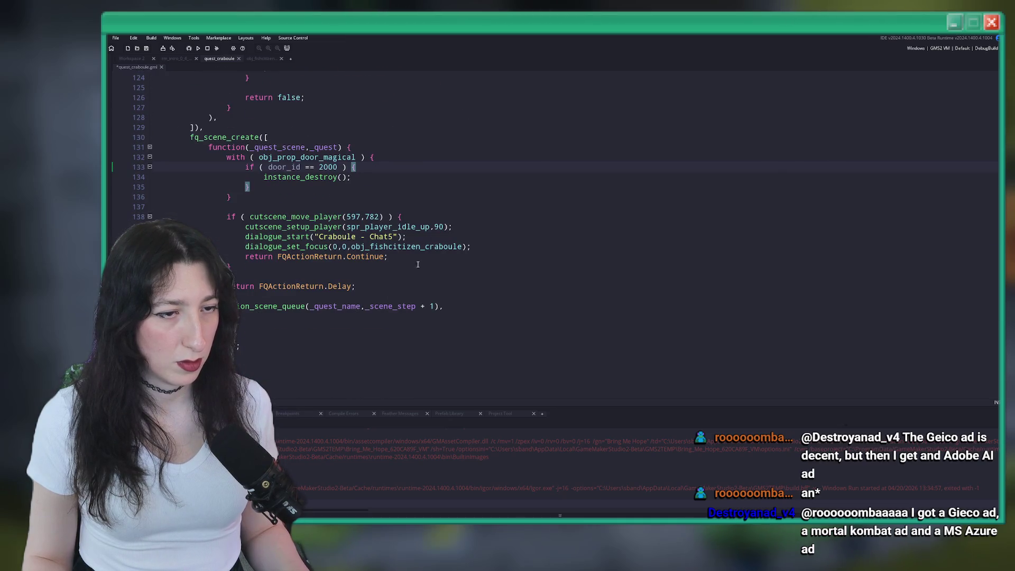
scroll(432, 232, "up", 1)
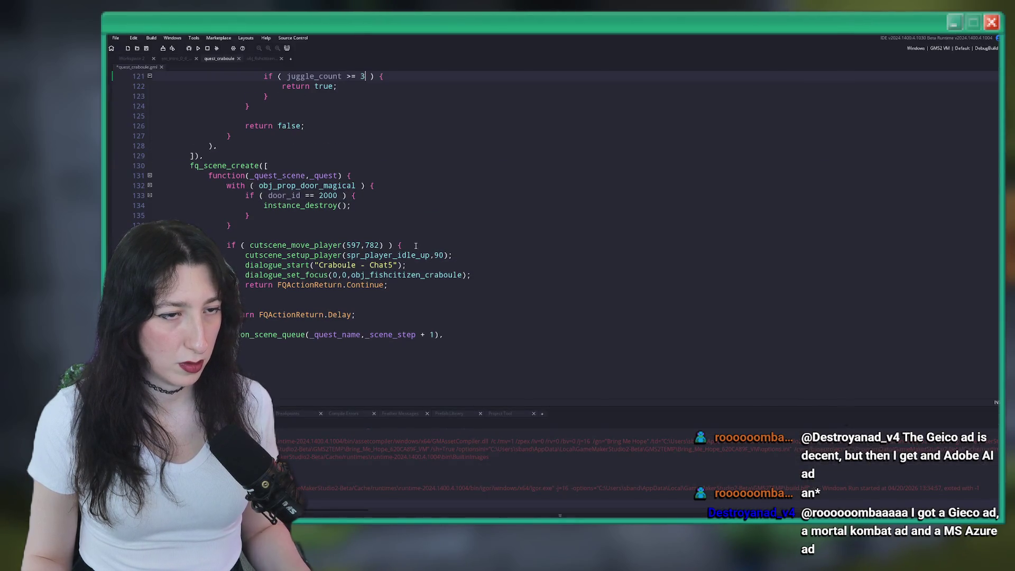
left_click(318, 265)
left_click_drag(318, 265, 394, 265)
left_click(333, 265)
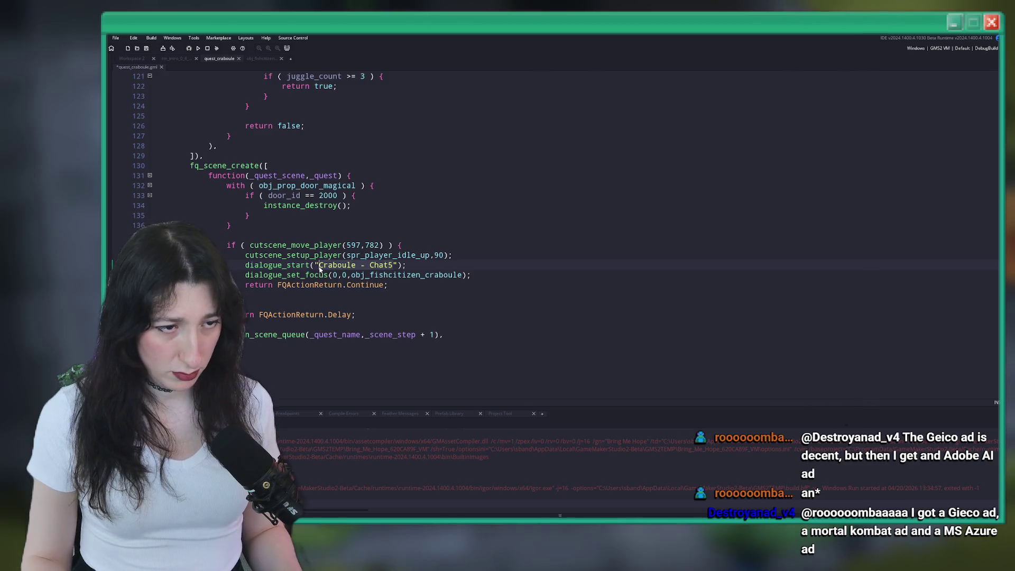
key("End")
key("Left")
key("Left")
key("Left")
key("BackSpace")
type("7")
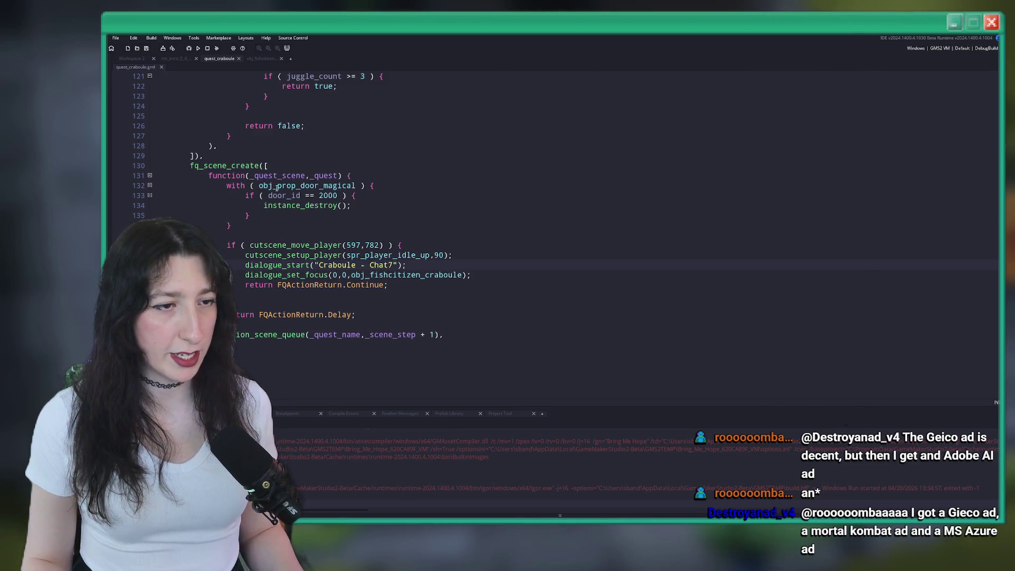
Step: Build and run the game with F5 into Abandoned Town
scroll(278, 186, "up", 5)
scroll(372, 232, "down", 7)
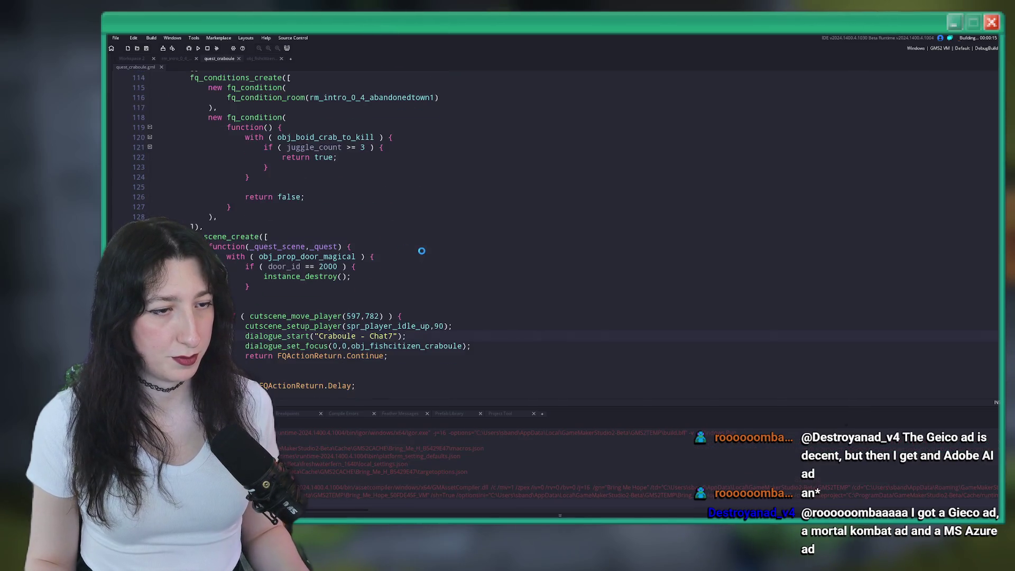
key("F5")
left_click(349, 132)
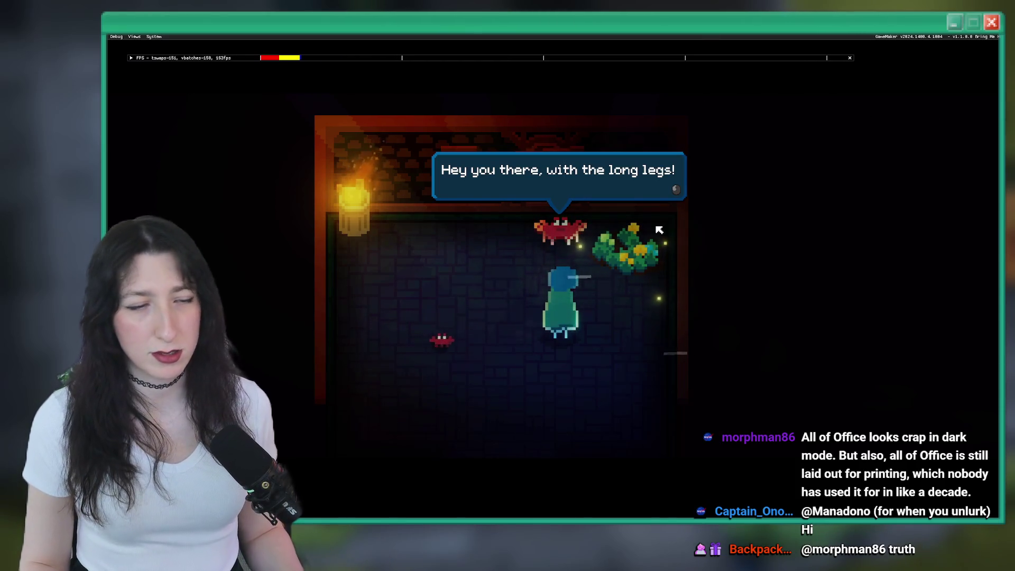
Step: Advance past the crab's 'Hey you there, with the long legs!' line, then switch to the dialogue spreadsheet
key("space")
key("alt+Tab")
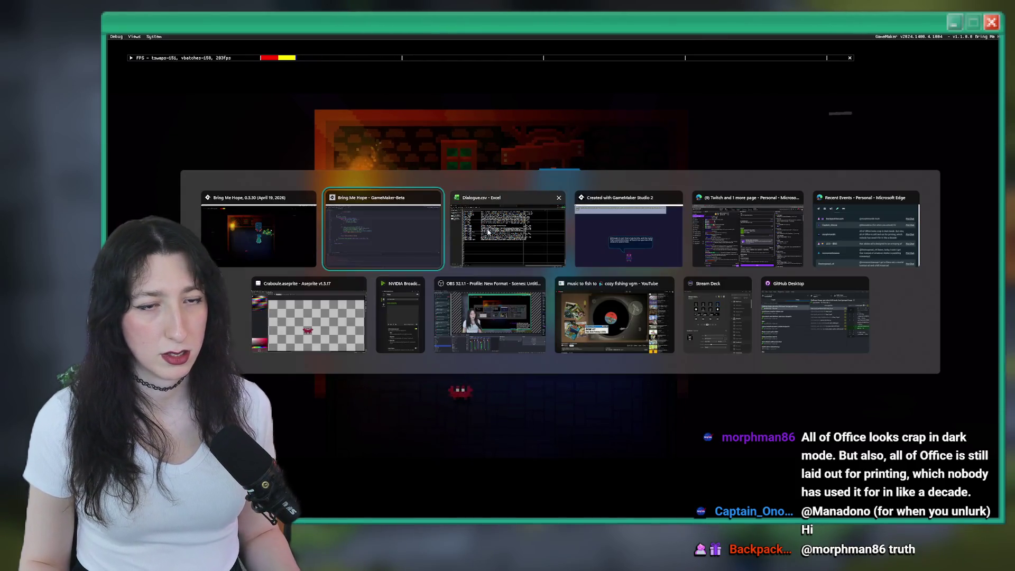
Step: Make cell B437's Craboule - Chat0 line start 'Hey,{pause=0.1;}' before 'you there', then return to the game
left_click(350, 211)
double_click(408, 191)
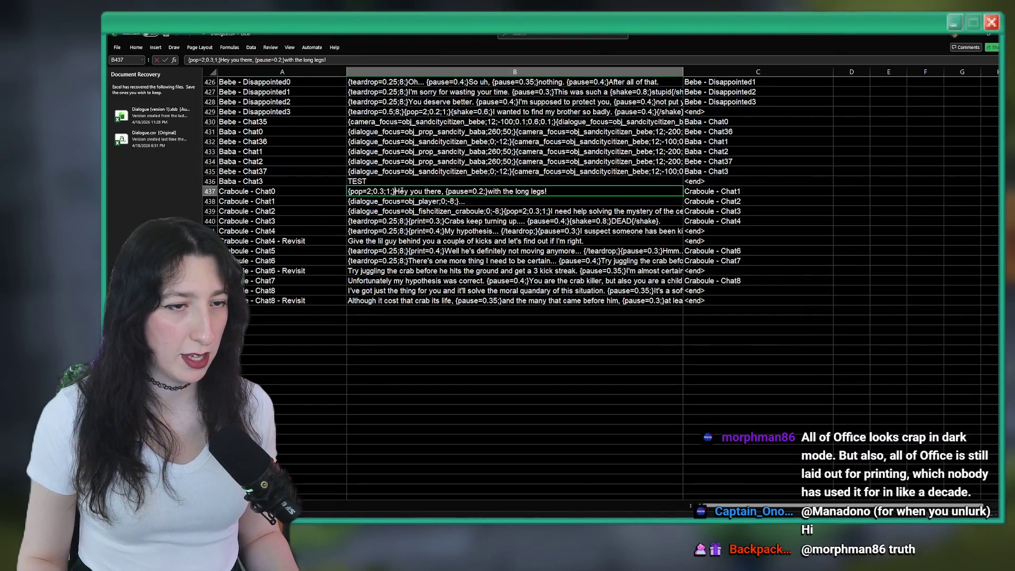
type(",")
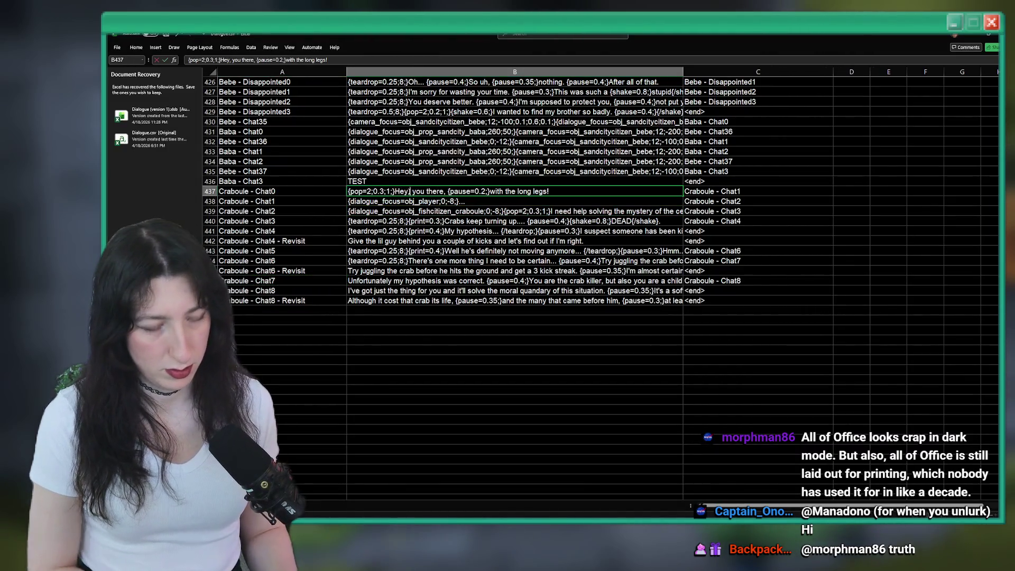
key("Right")
type("{pause=0.1;}")
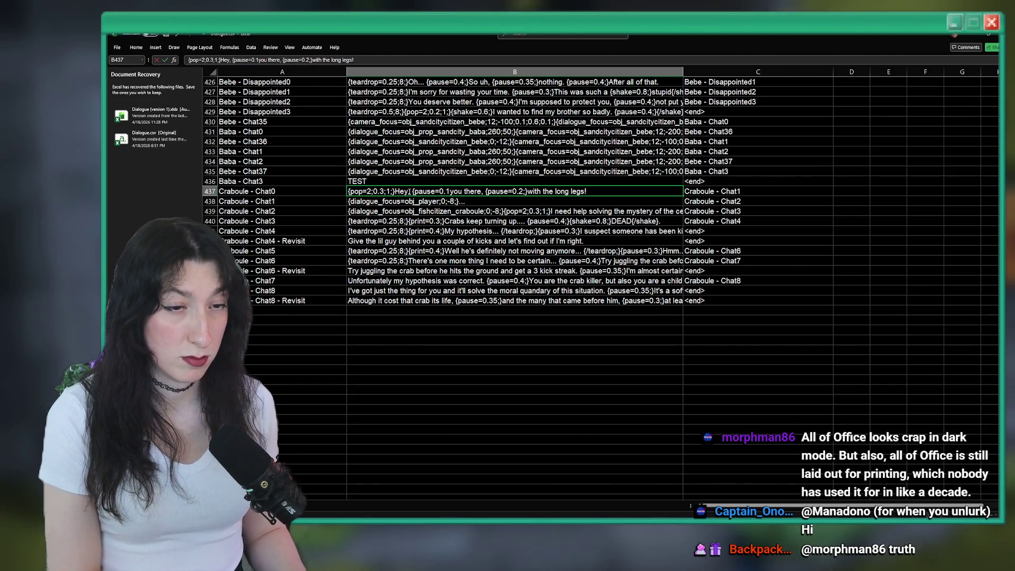
key("alt+Tab")
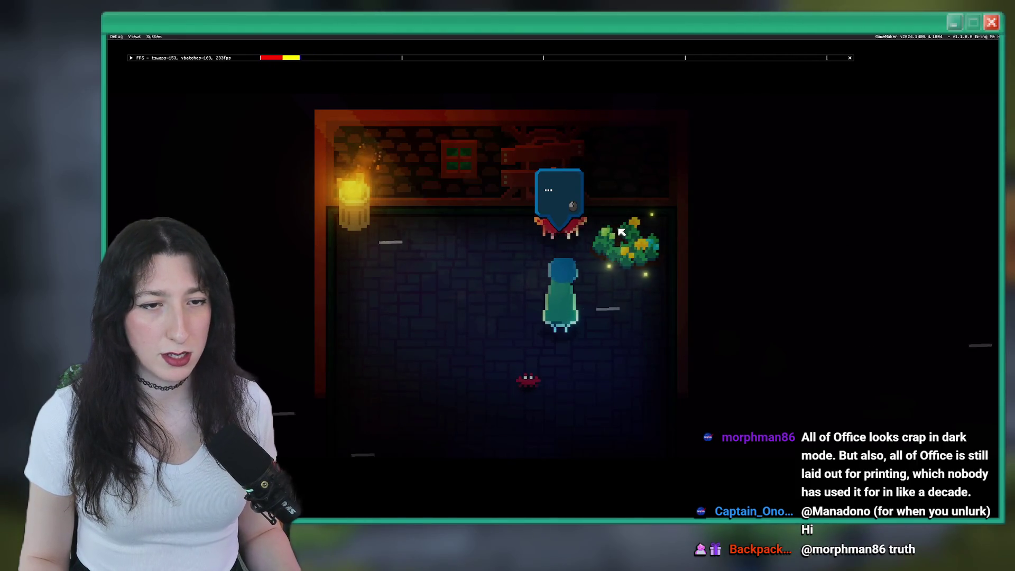
Step: Play through the crab's dialogue up to its 'What an upsetting conundrum' hypothesis line
key("z")
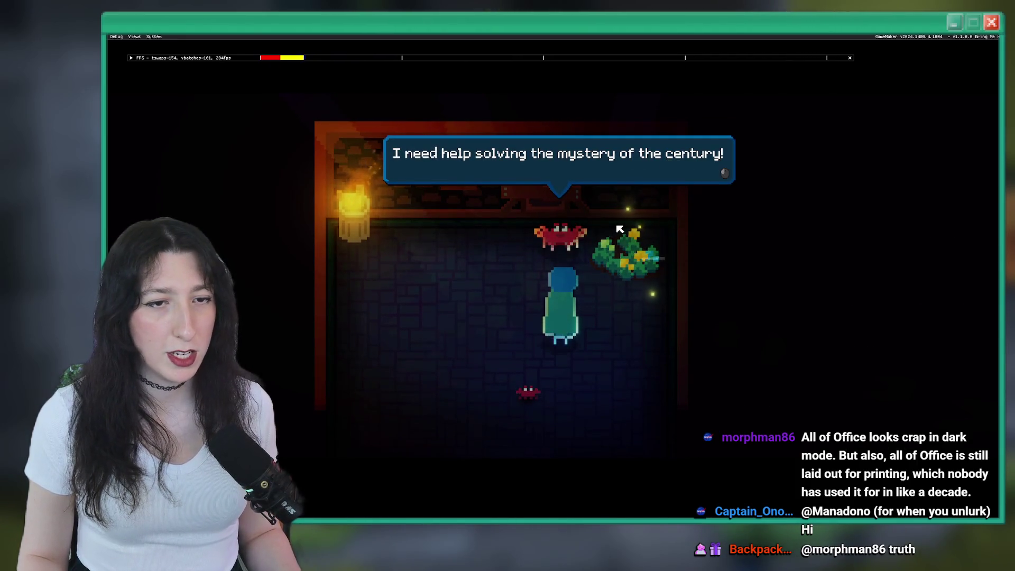
key("z")
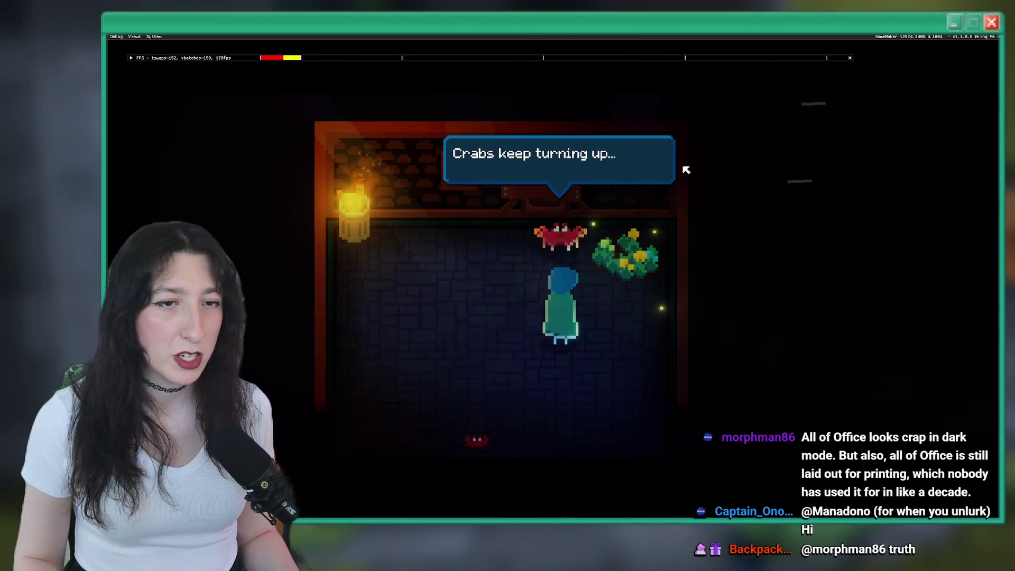
key("z")
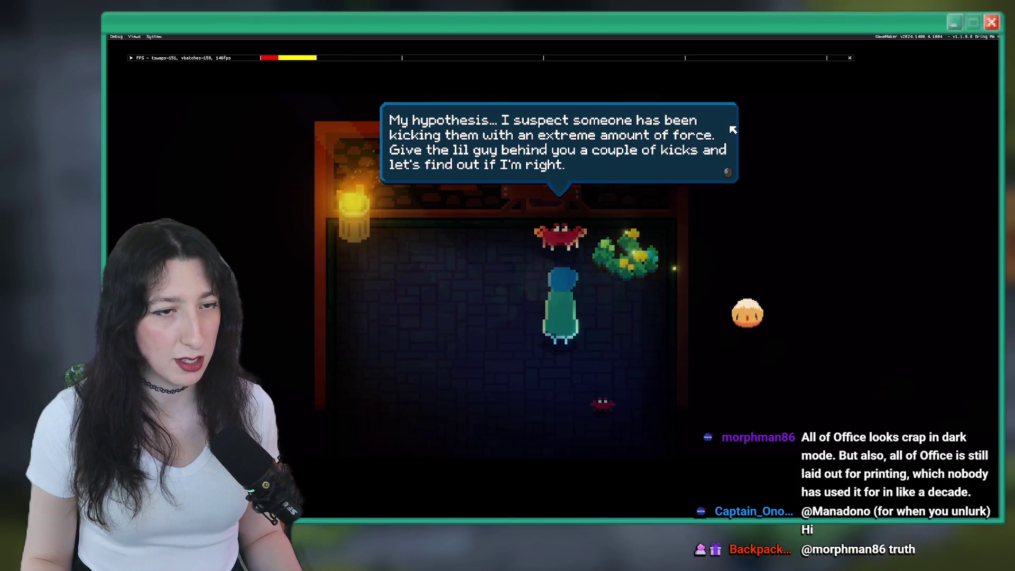
Step: Disable the Debug Overlay in the Gameplay options and walk left through the room
key("space")
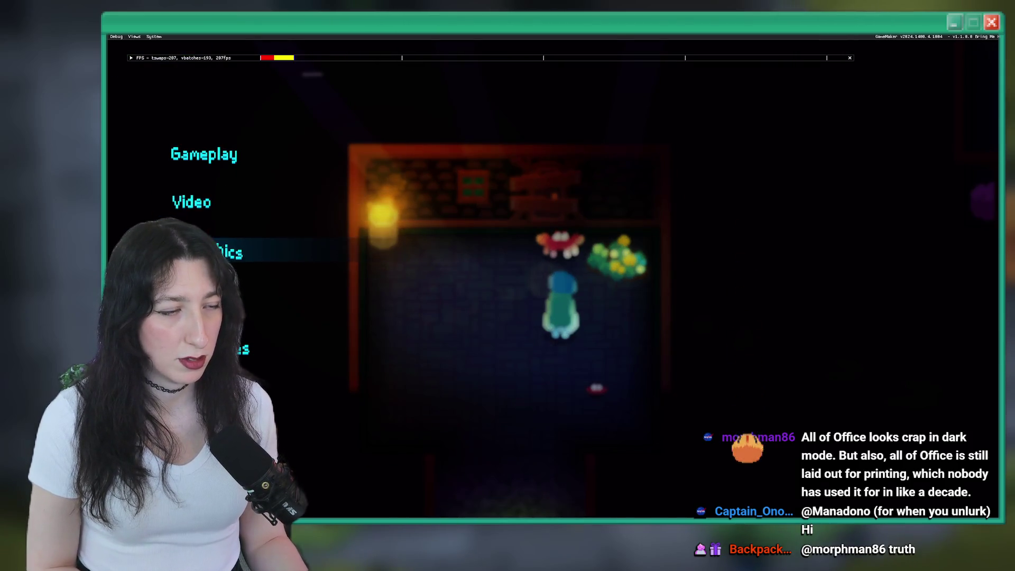
key("Return")
key("Down")
key("Down")
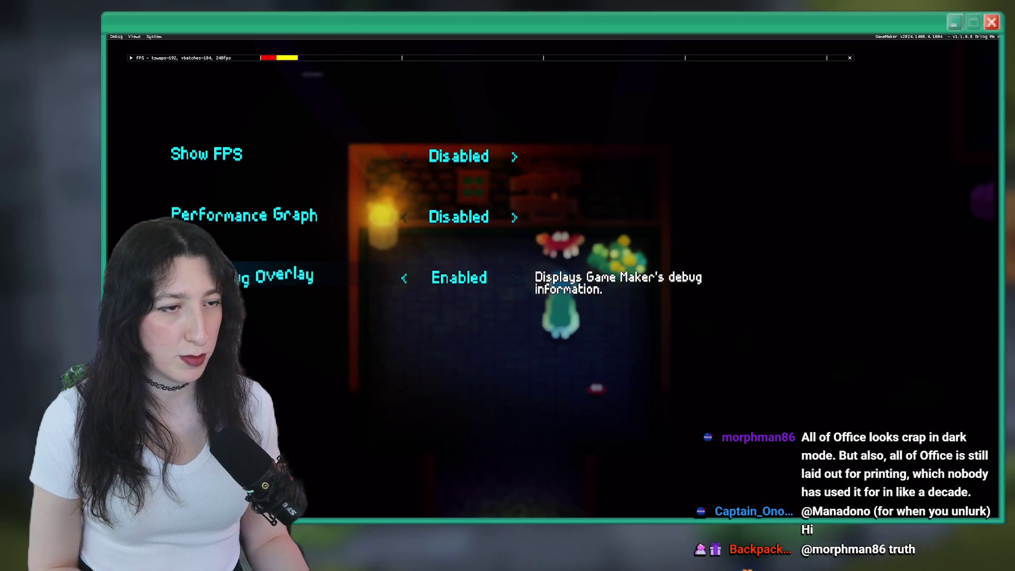
key("Escape")
key("Left")
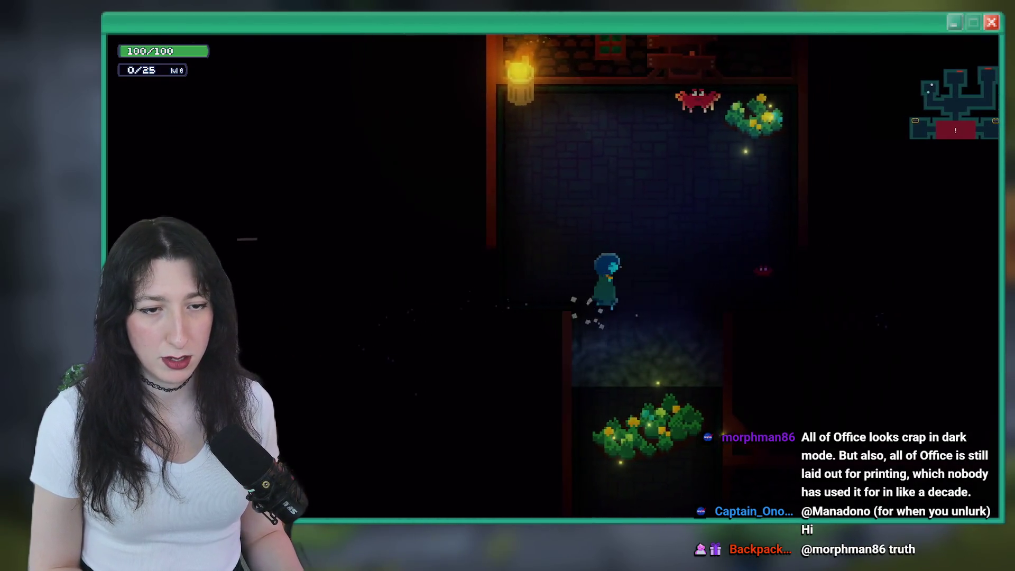
key("Left")
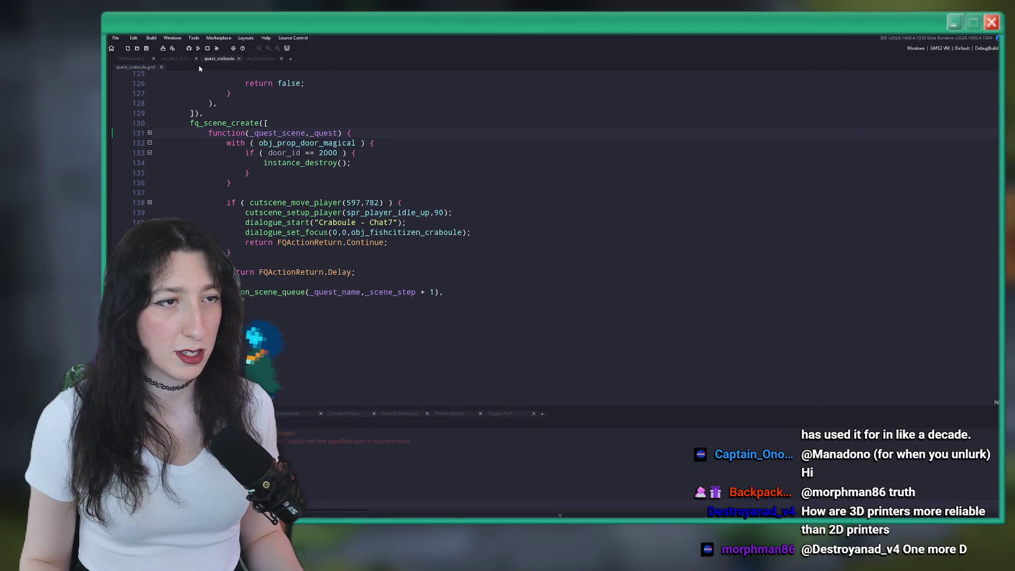
Step: Inspect obj_boid_crab_to_kill's Create event hp setting, then return to the obj_fishcitizen code tab
scroll(296, 143, "up", 7)
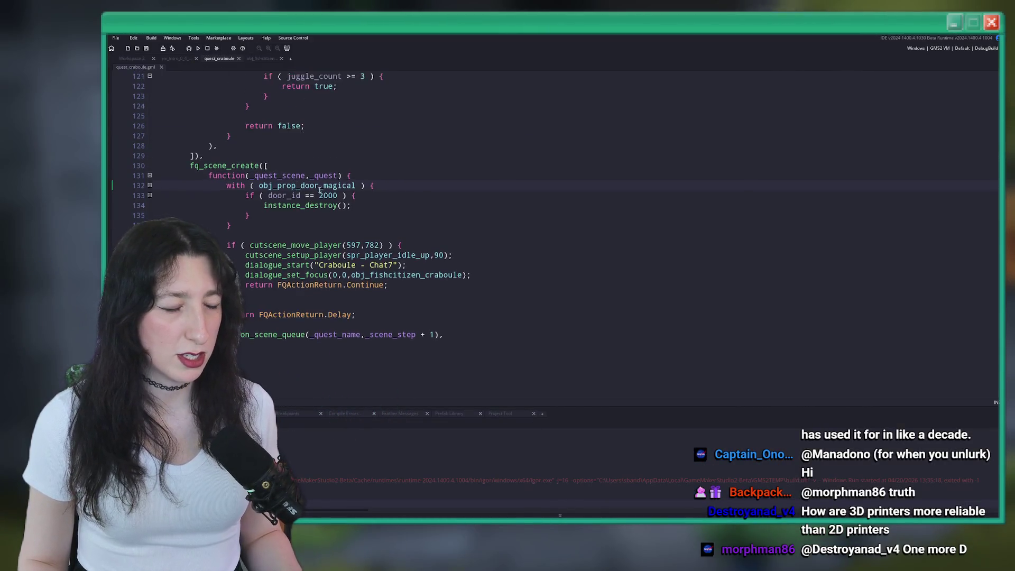
middle_click(349, 222)
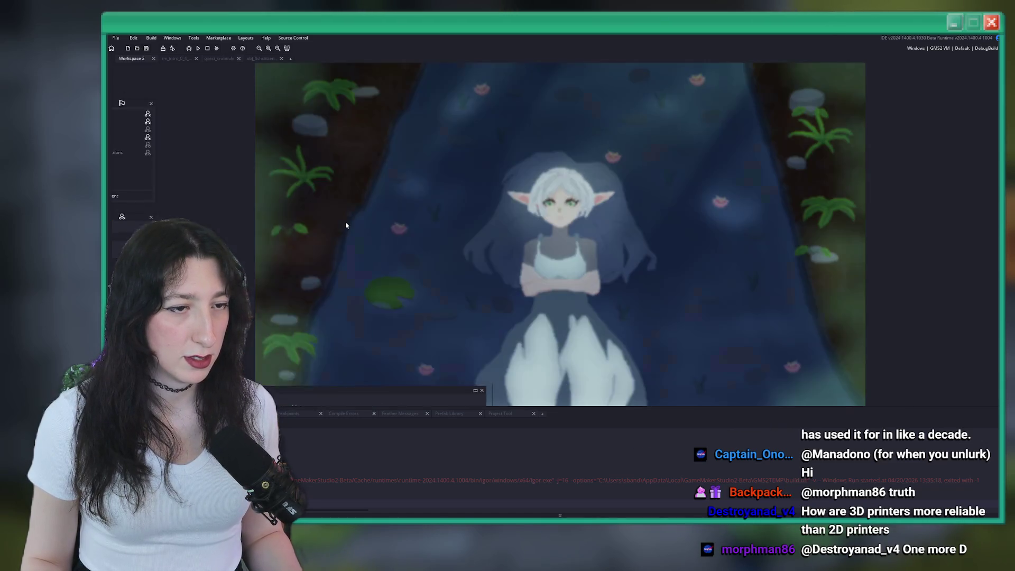
left_click(499, 146)
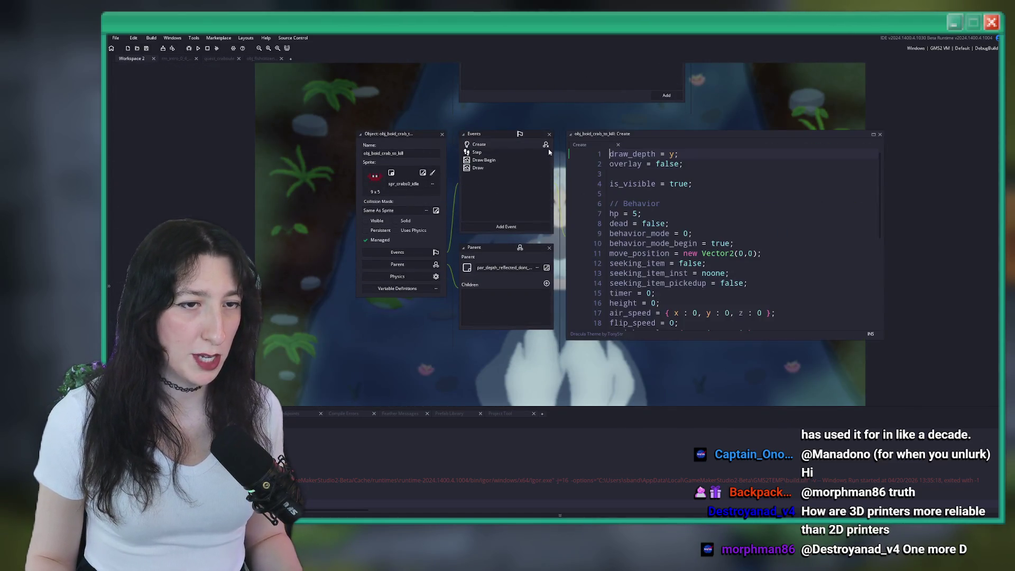
left_click(266, 59)
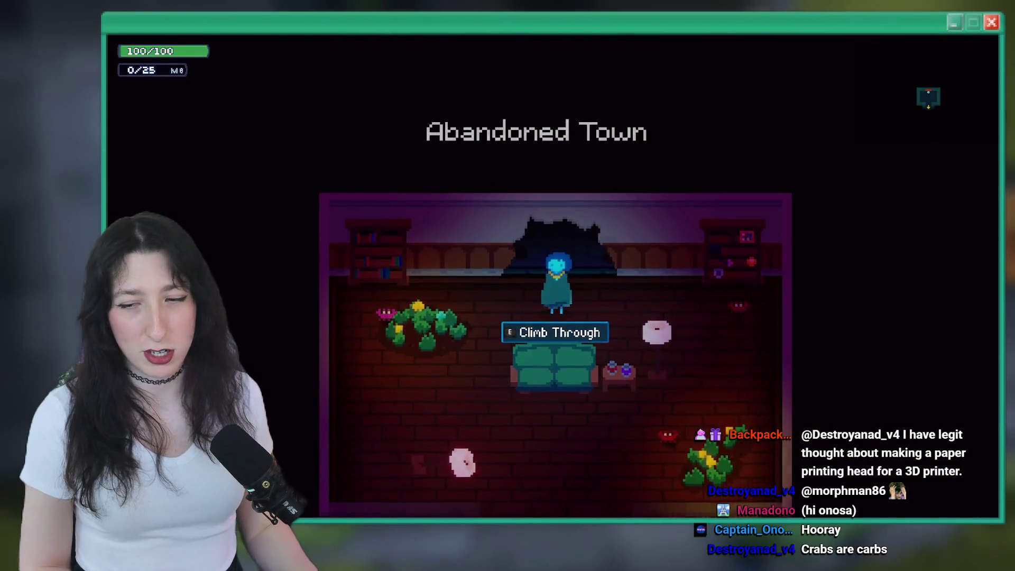
Step: Climb through to the crab's room and play its dialogue opening with 'Hey,' to the end
key("e")
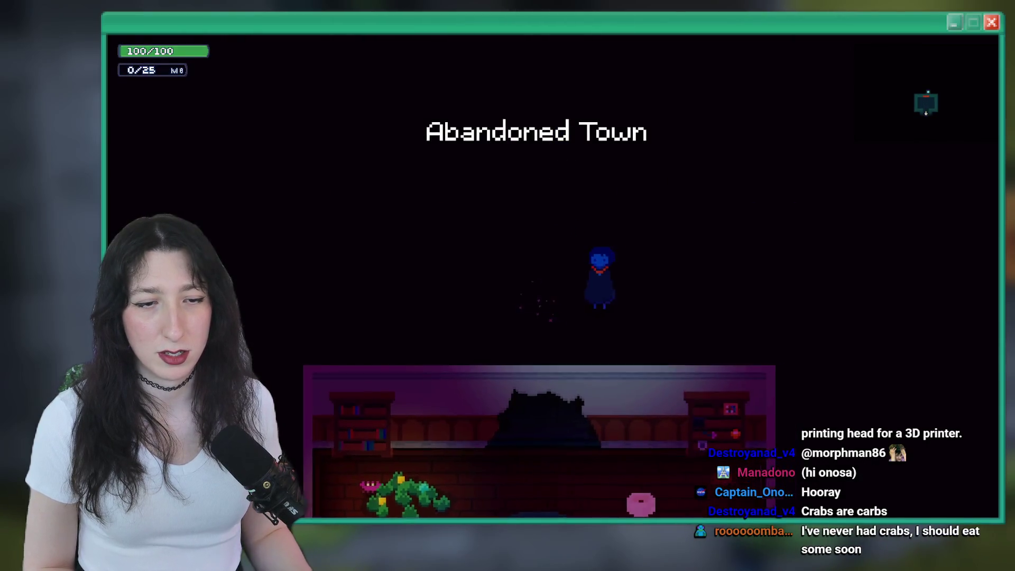
key("e")
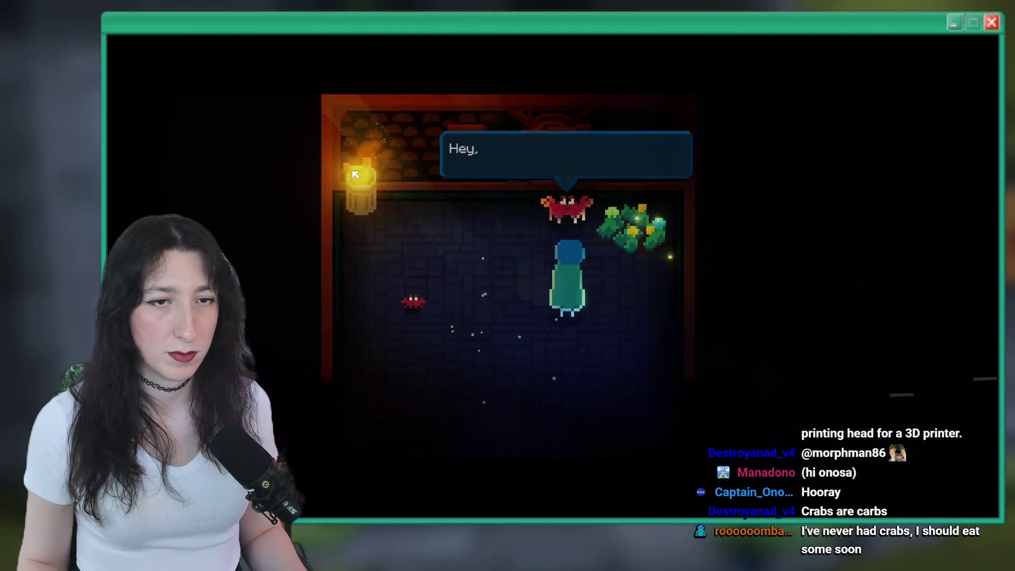
key("e")
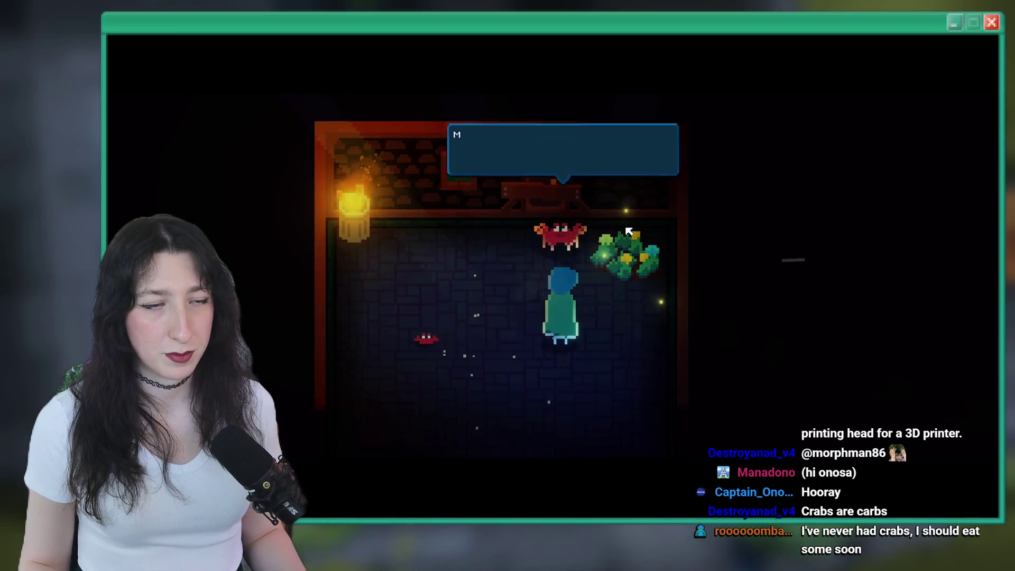
key("e")
Step: Walk and dash around the crab's room, then return to the GameMaker editor
key("w")
key("a")
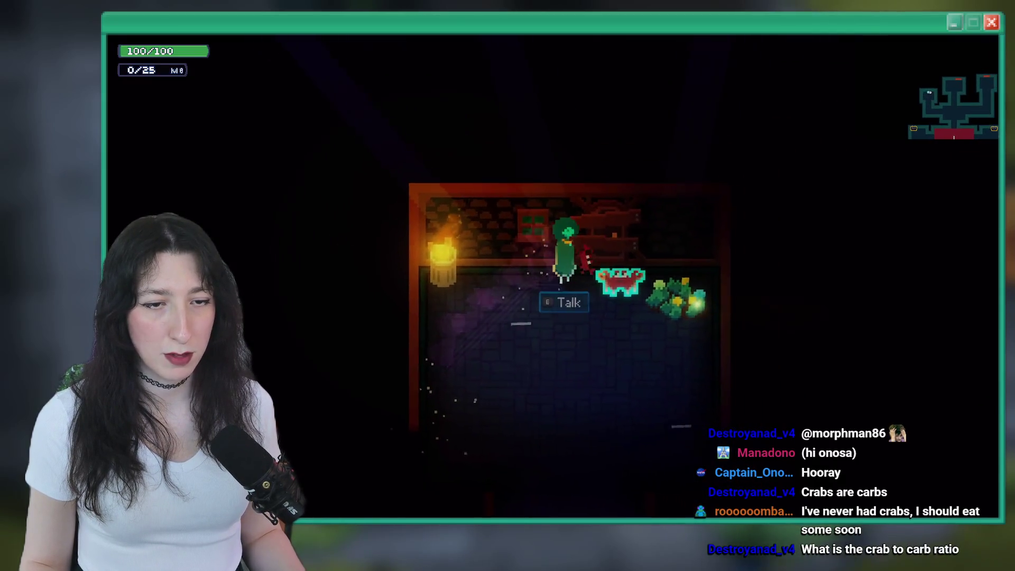
key("s")
key("a")
key("d")
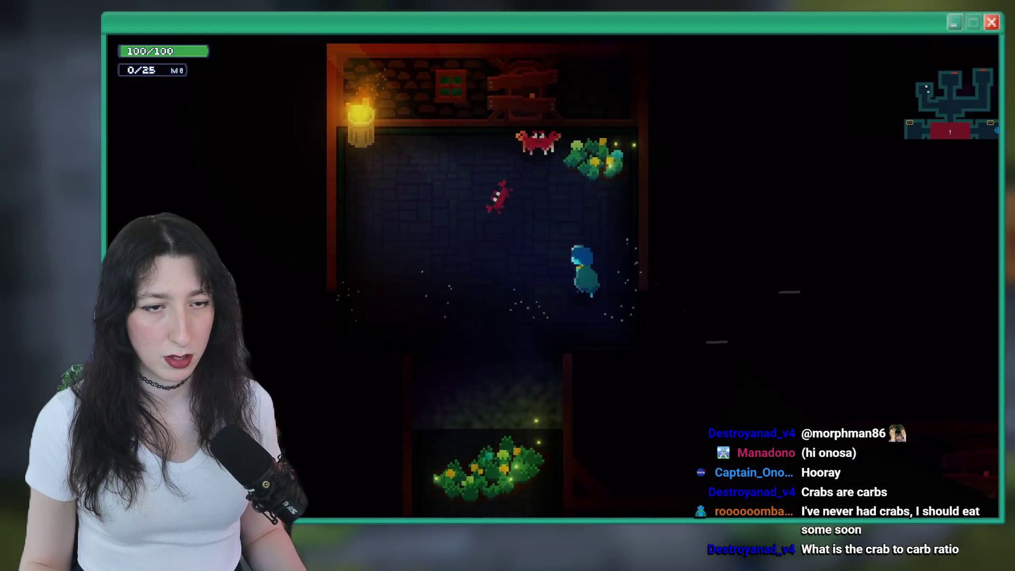
key("alt+Tab")
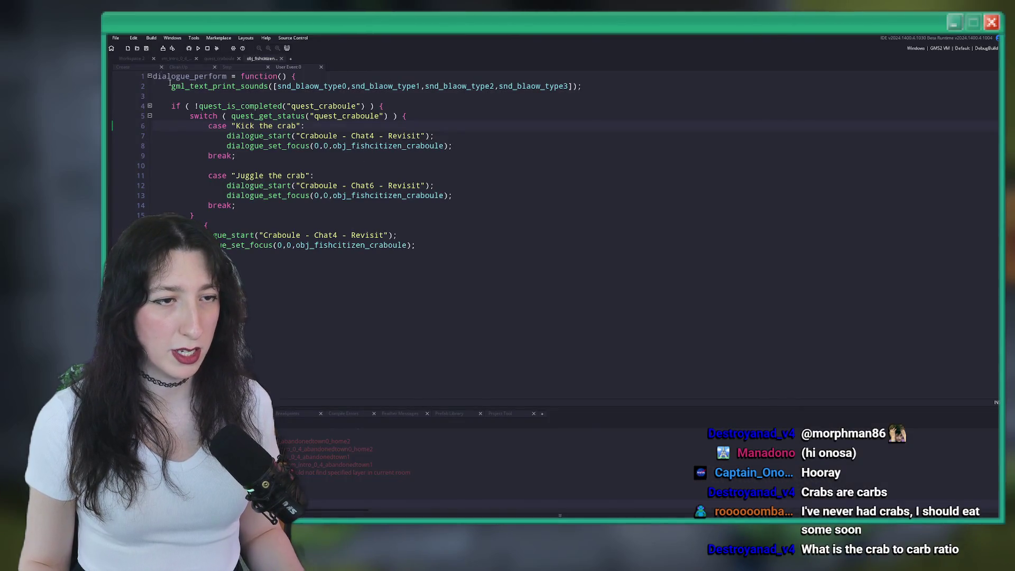
Step: Review the quest_craboule script while walking the character left in the running game
left_click(219, 58)
scroll(338, 172, "up", 10)
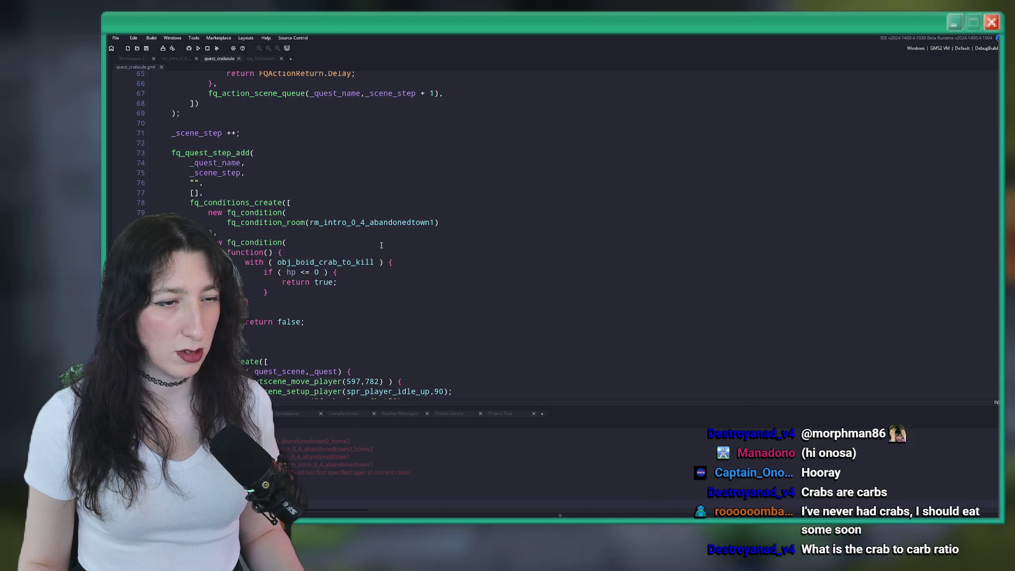
key("alt+Tab")
key("a")
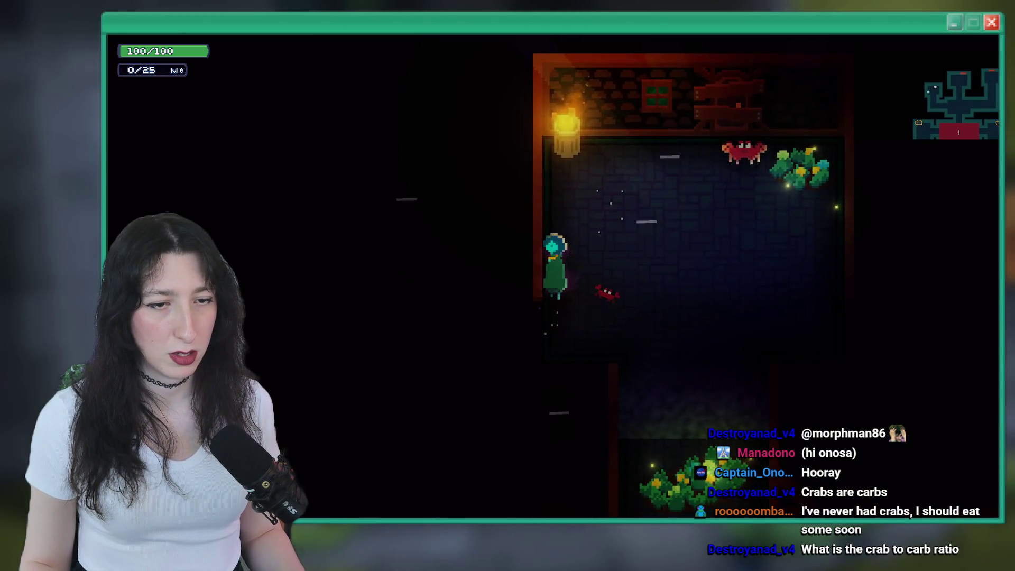
key("alt+Tab")
scroll(354, 270, "down", 5)
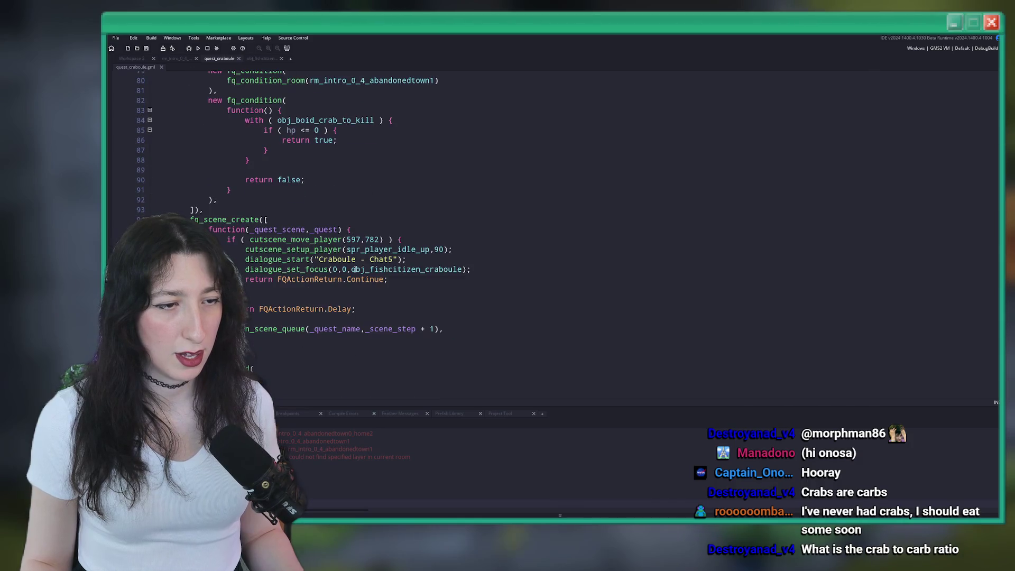
scroll(331, 152, "up", 2)
key("alt+Tab")
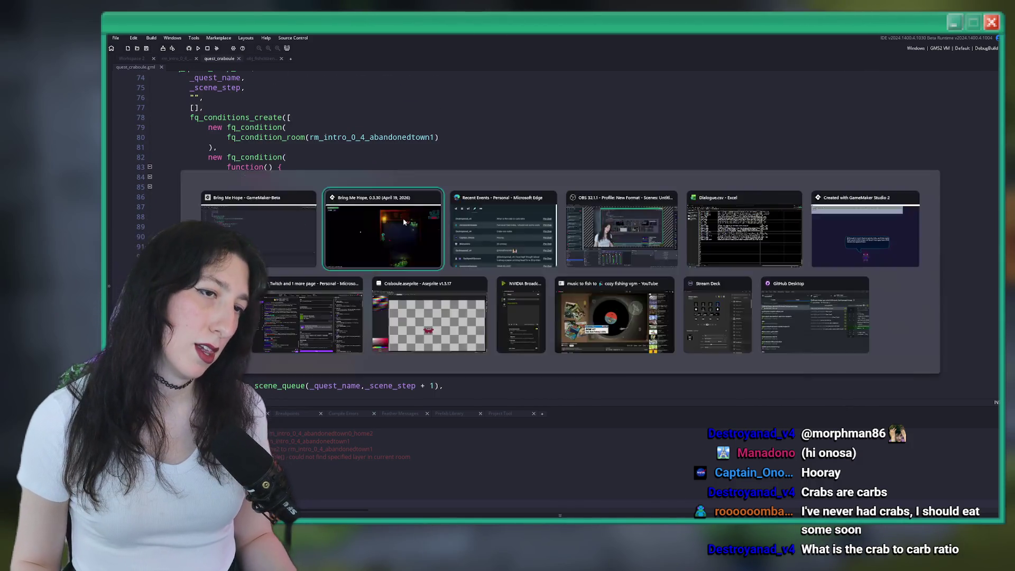
key("alt+Tab")
scroll(439, 323, "down", 1)
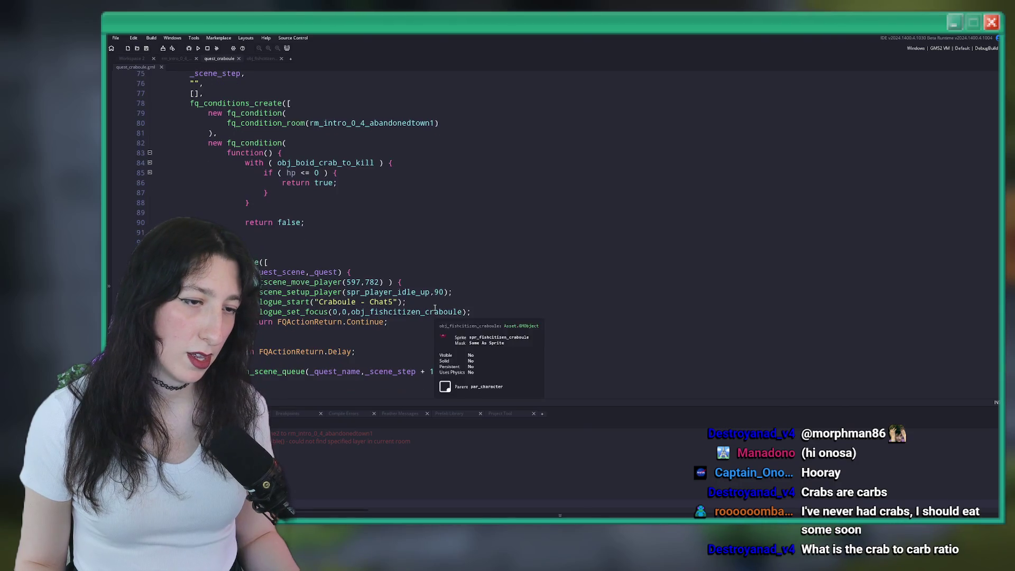
scroll(380, 145, "down", 2)
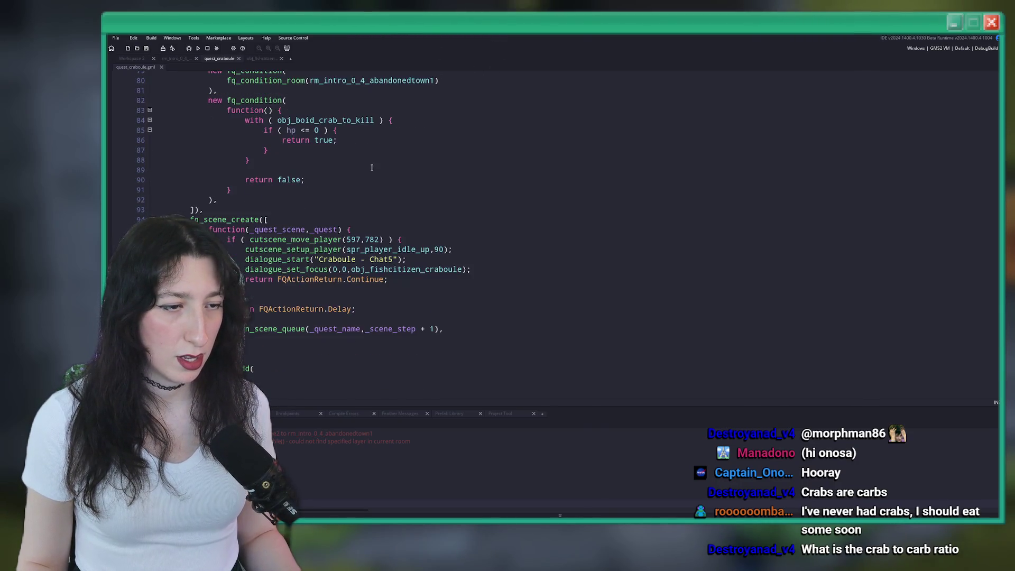
key("alt+Tab")
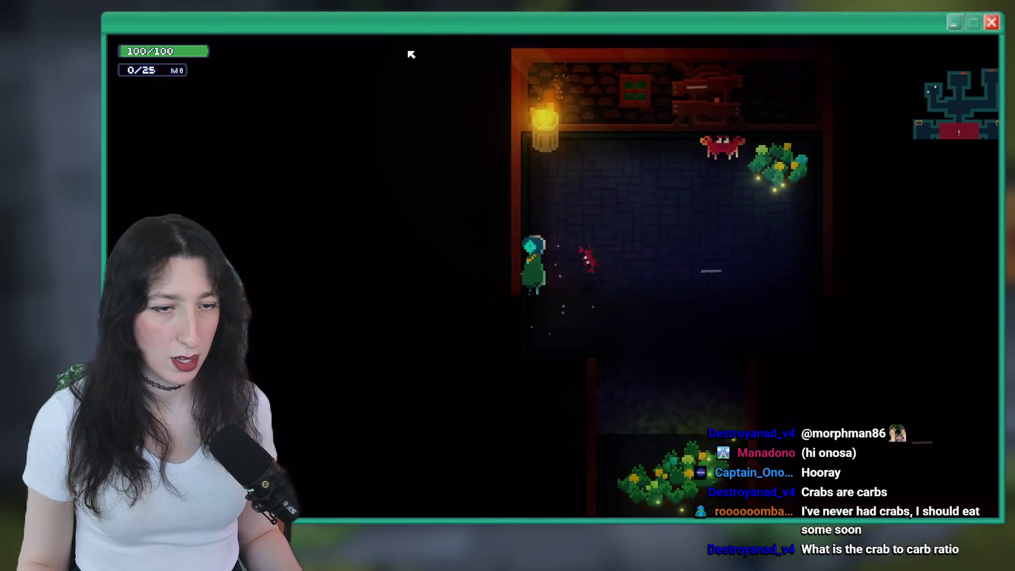
key("a")
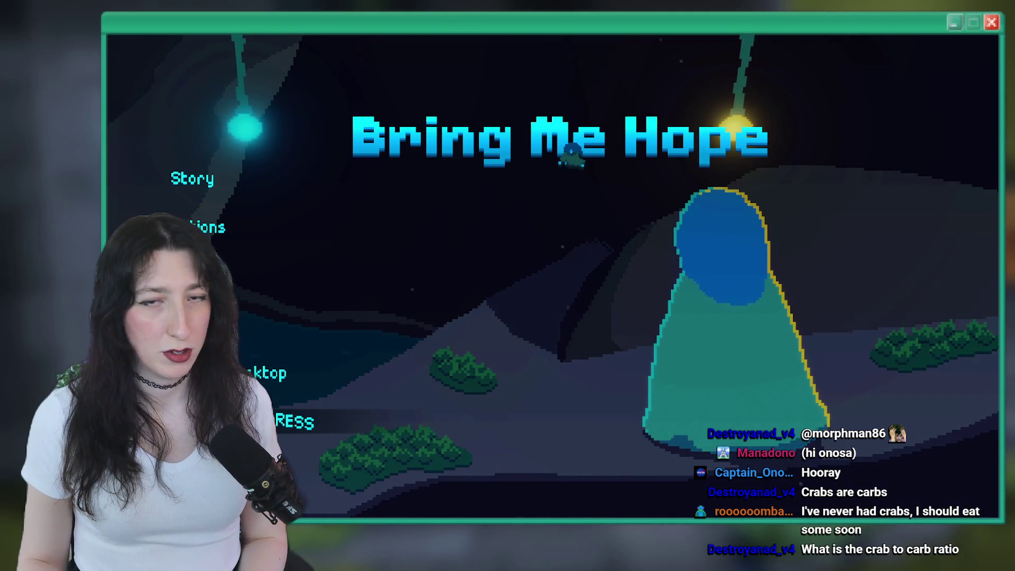
key("alt+Tab")
scroll(499, 227, "down", 3)
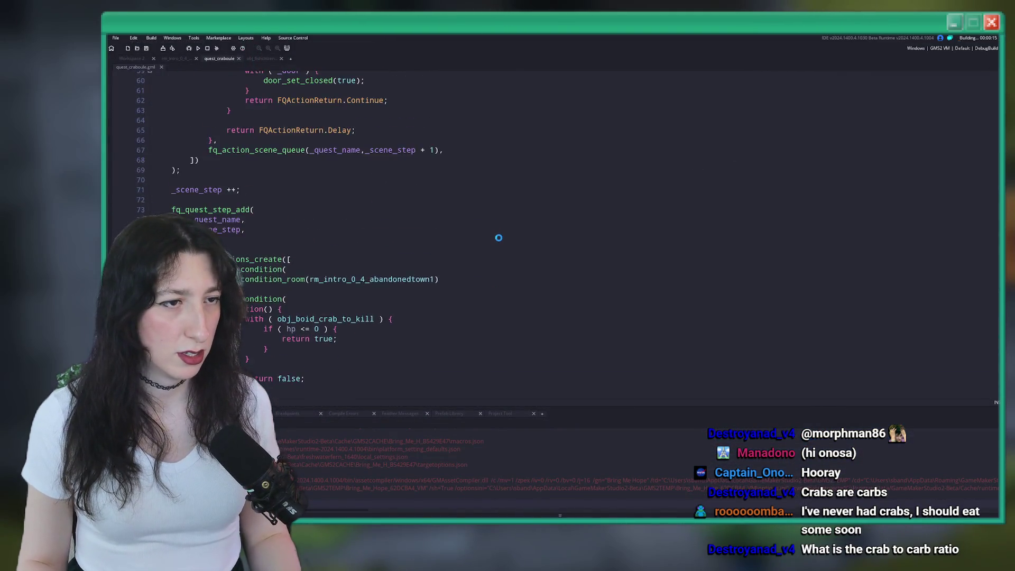
Step: Save quest_craboule and launch a fresh build of Bring Me Hope with F5
key("F5")
scroll(431, 293, "down", 4)
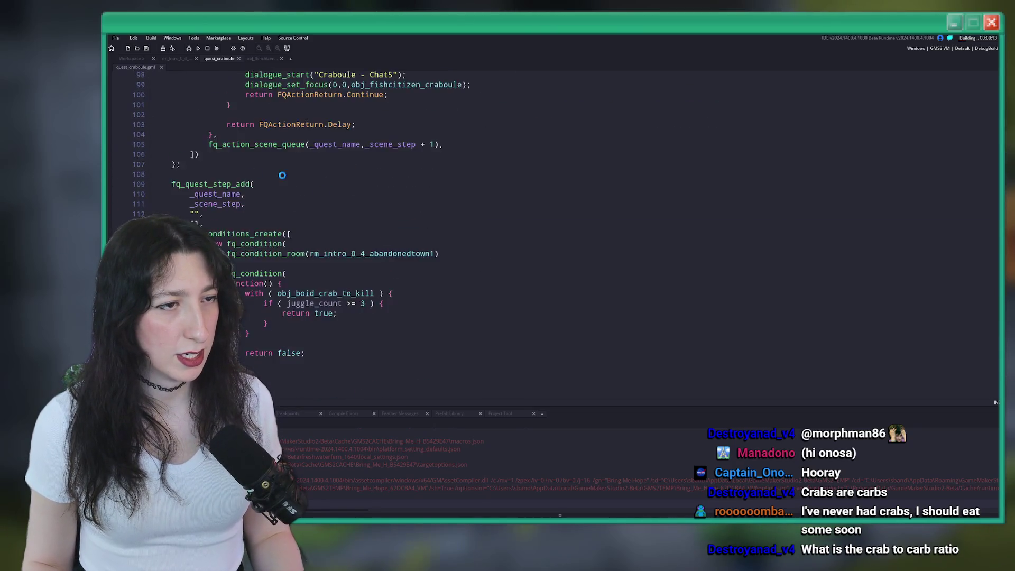
scroll(196, 93, "up", 7)
scroll(206, 104, "up", 5)
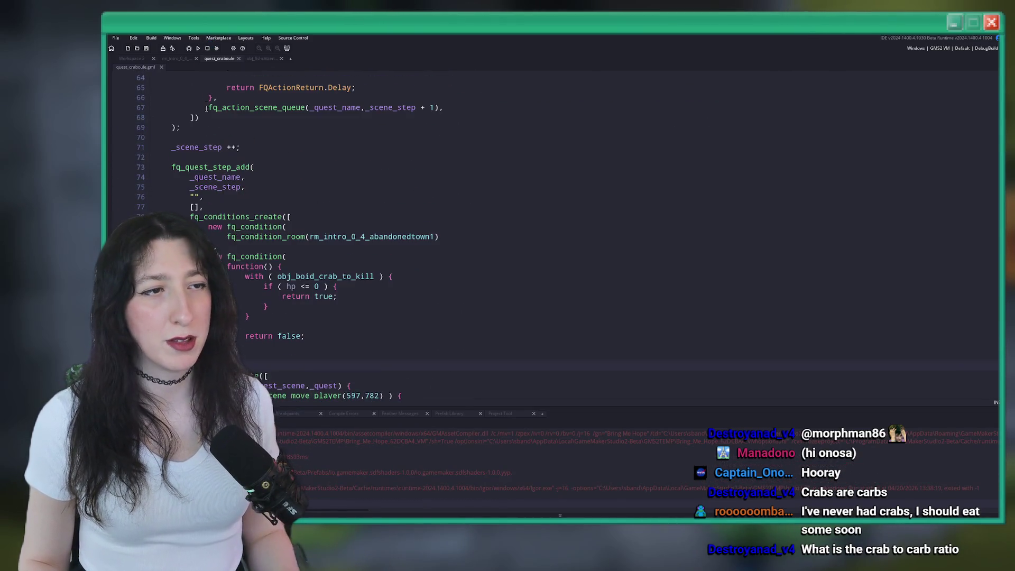
scroll(172, 150, "down", 8)
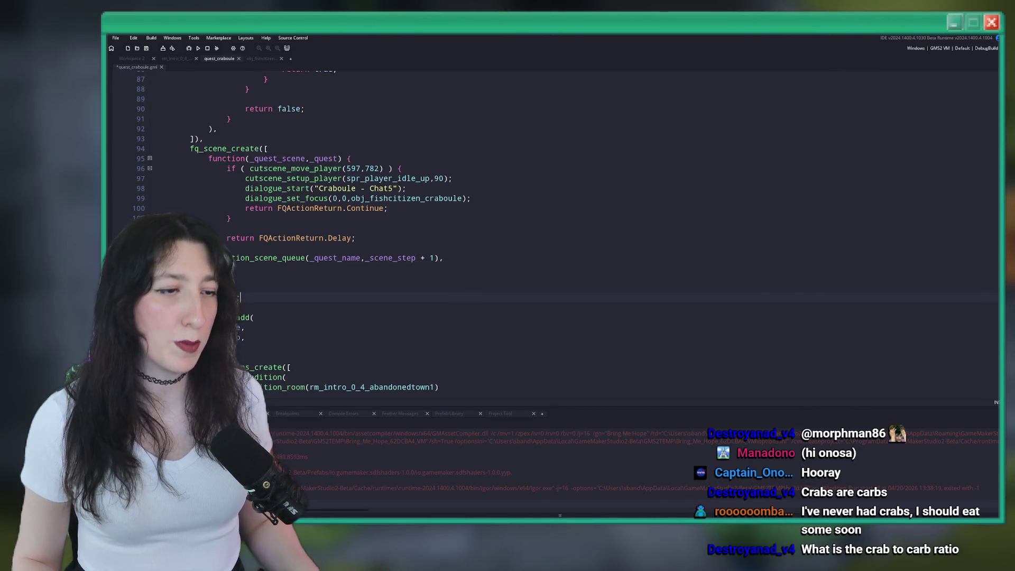
key("F5")
scroll(327, 289, "down", 19)
scroll(327, 290, "up", 6)
scroll(327, 290, "up", 18)
scroll(352, 295, "down", 8)
scroll(359, 251, "up", 6)
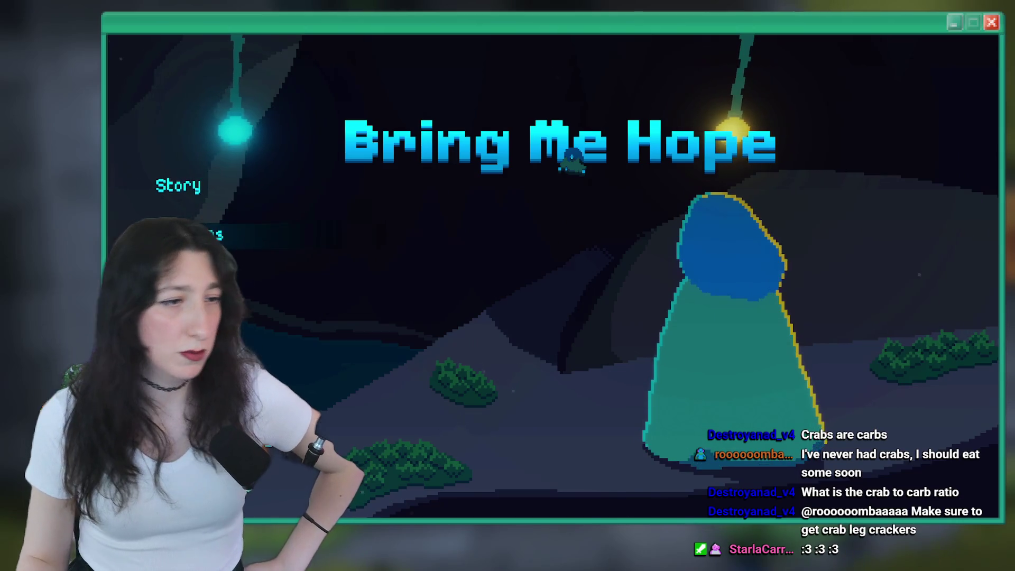
Step: Start a new Story playthrough and walk into the grassy room
left_click(223, 188)
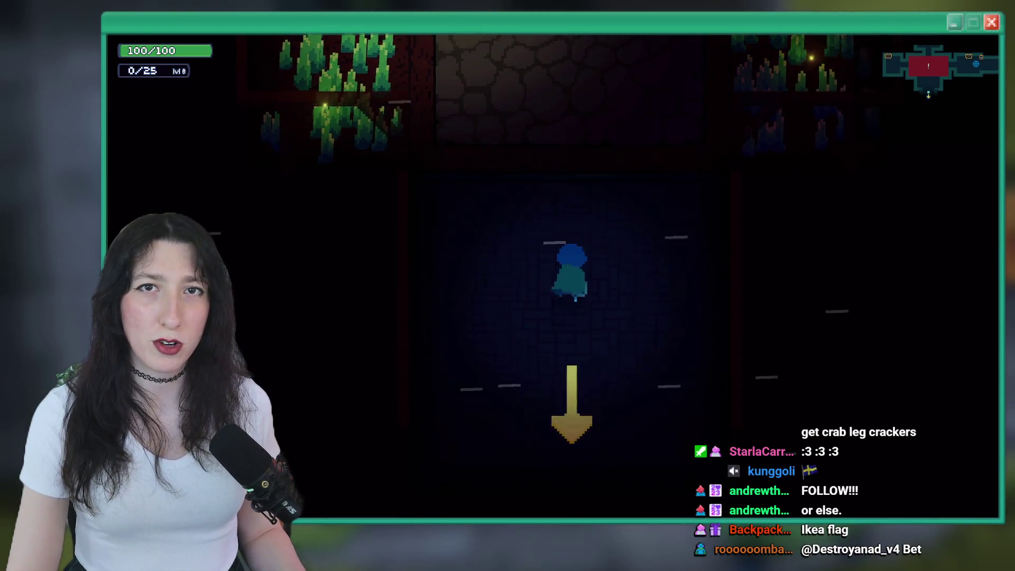
key("w")
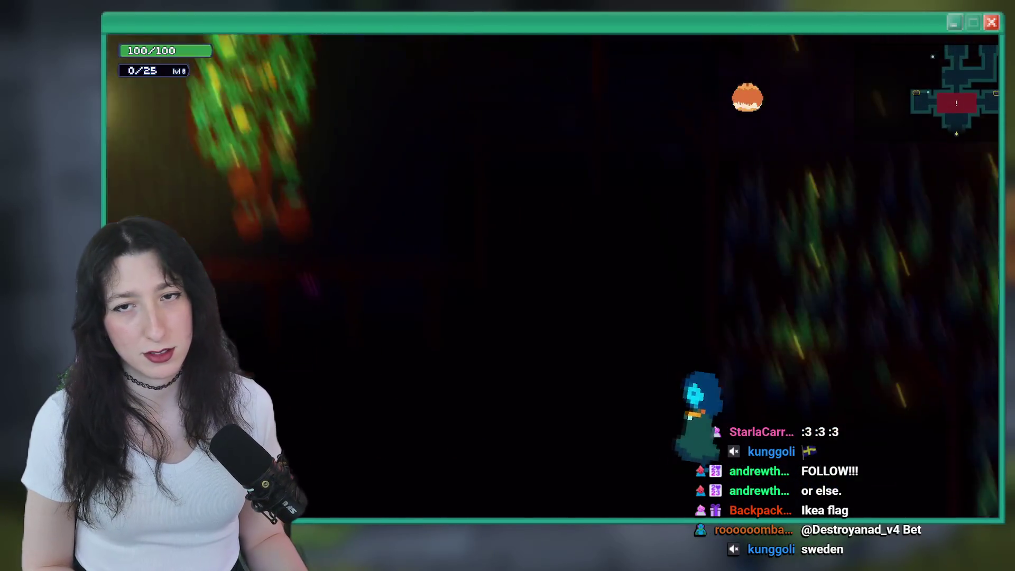
key("a")
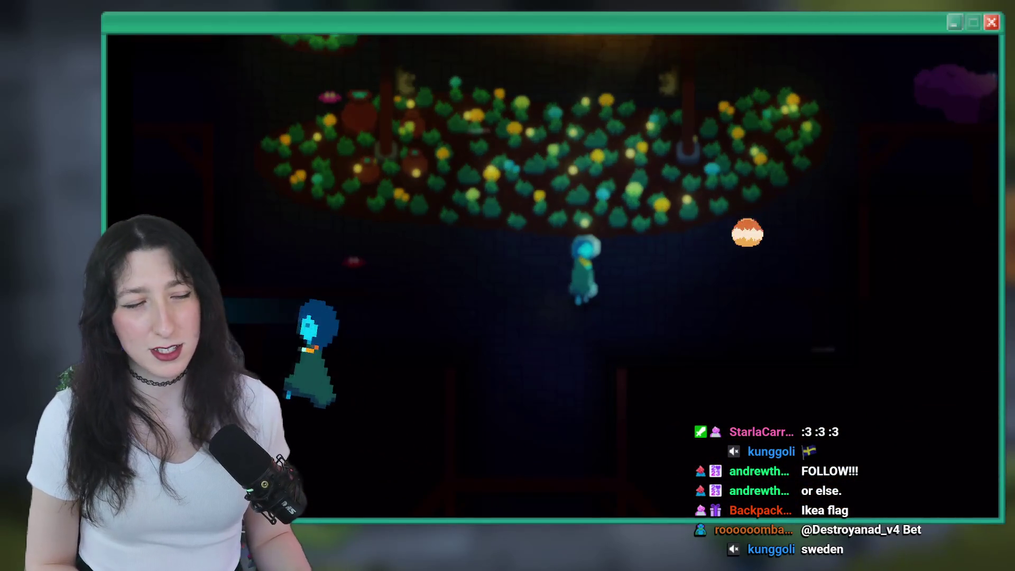
Step: Turn on Skipping Cutscenes in the Gameplay settings and resume play
key("Escape")
key("Return")
key("Down")
key("Down")
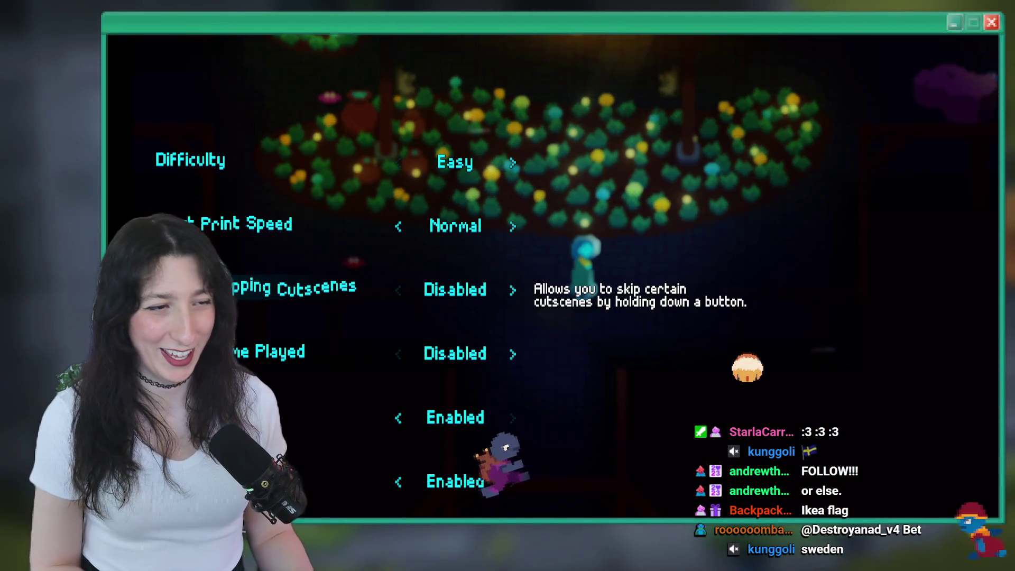
key("Right")
key("Up")
key("Down")
key("Down")
key("Down")
key("Escape")
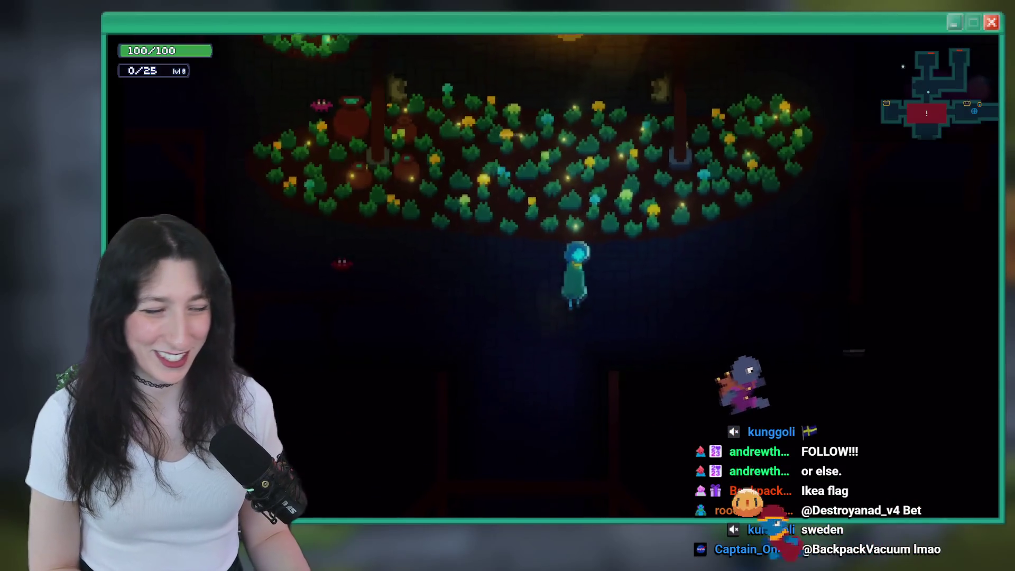
Step: Walk through the dark corridor and up into the crab's room
key("s")
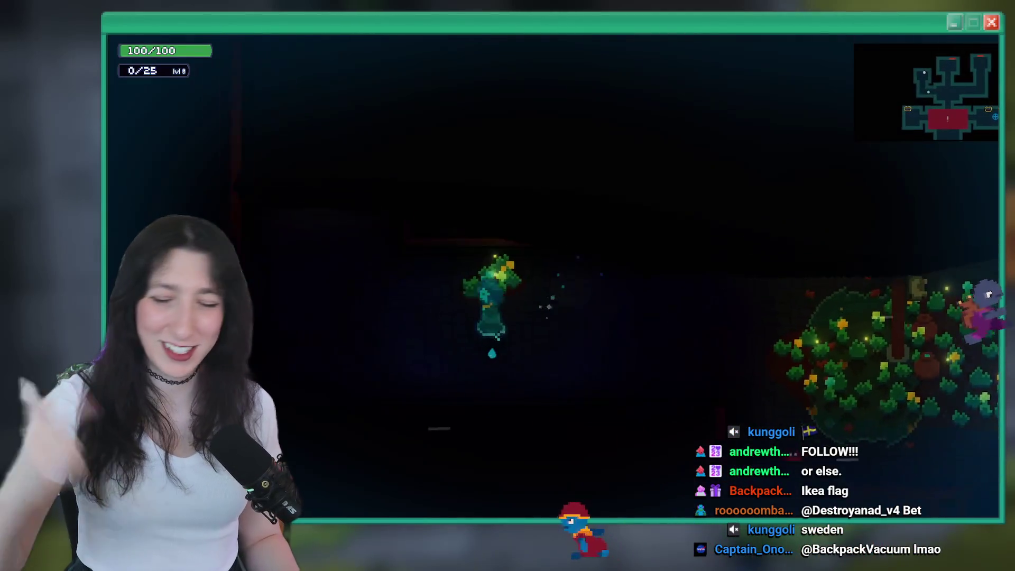
key("d")
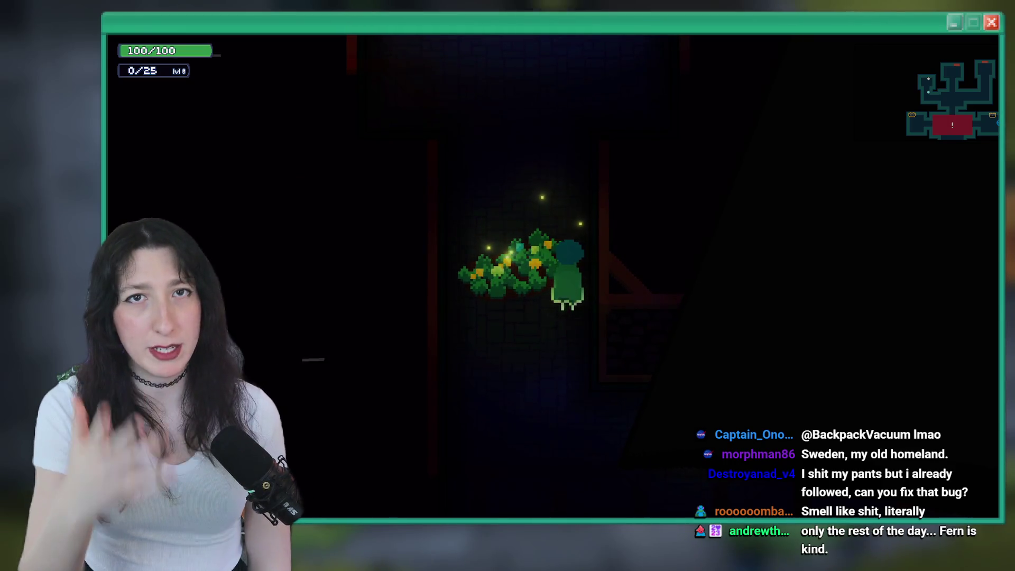
key("w")
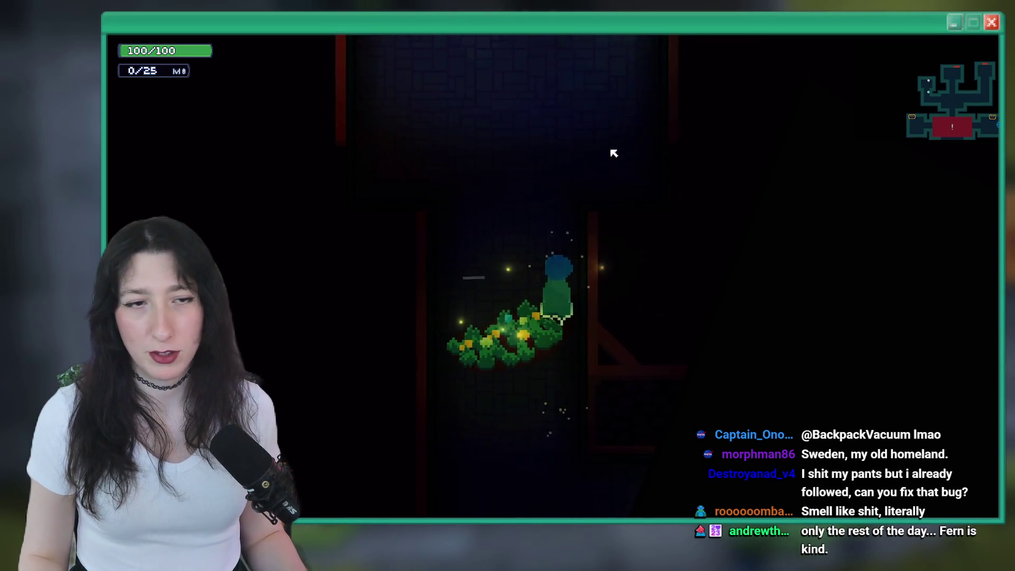
key("a")
key("w")
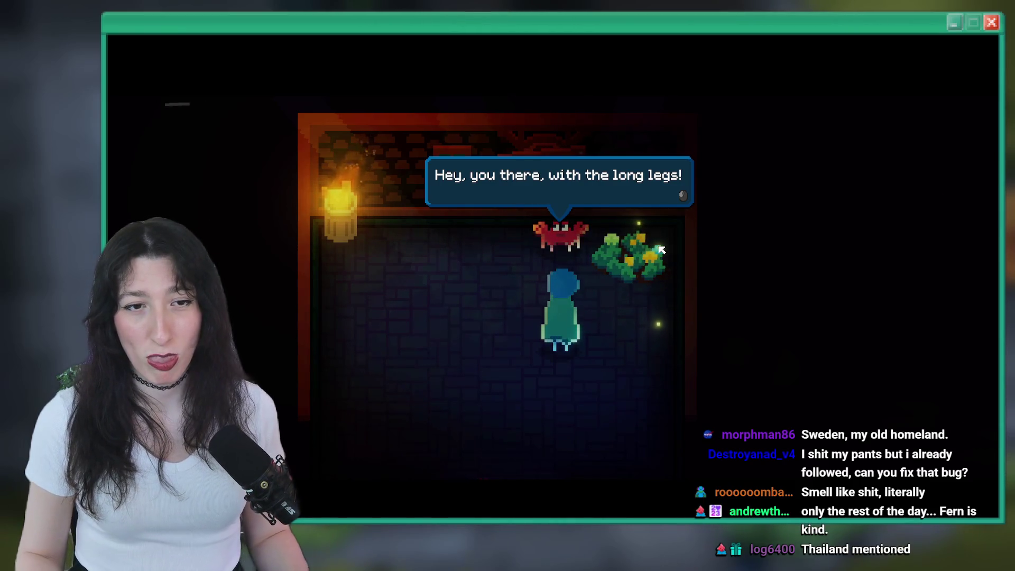
Step: Talk to the crab twice through its 'Hey, you there' greeting, then abort the crashed game
key("space")
key("space")
key("space")
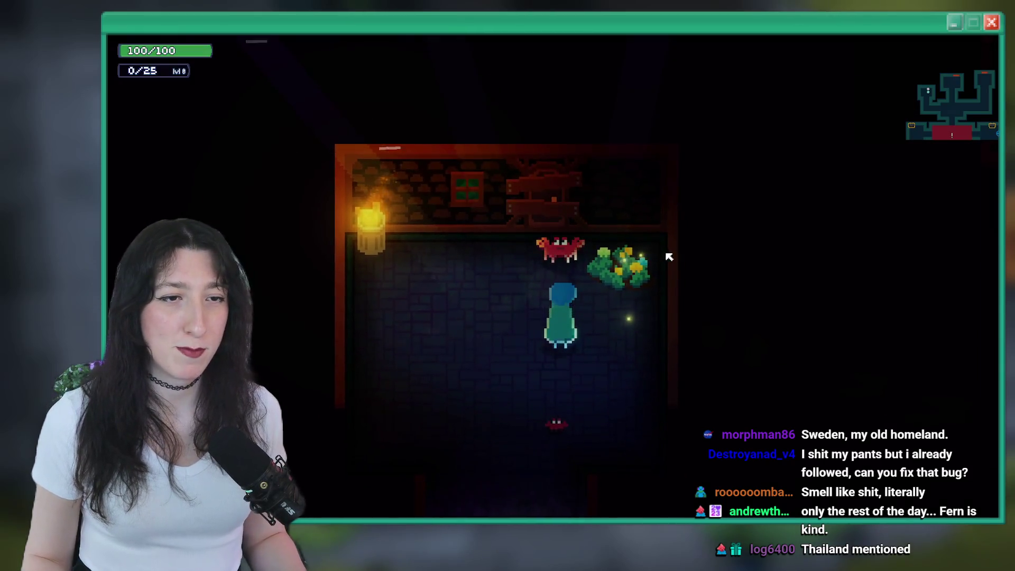
key("a")
key("d")
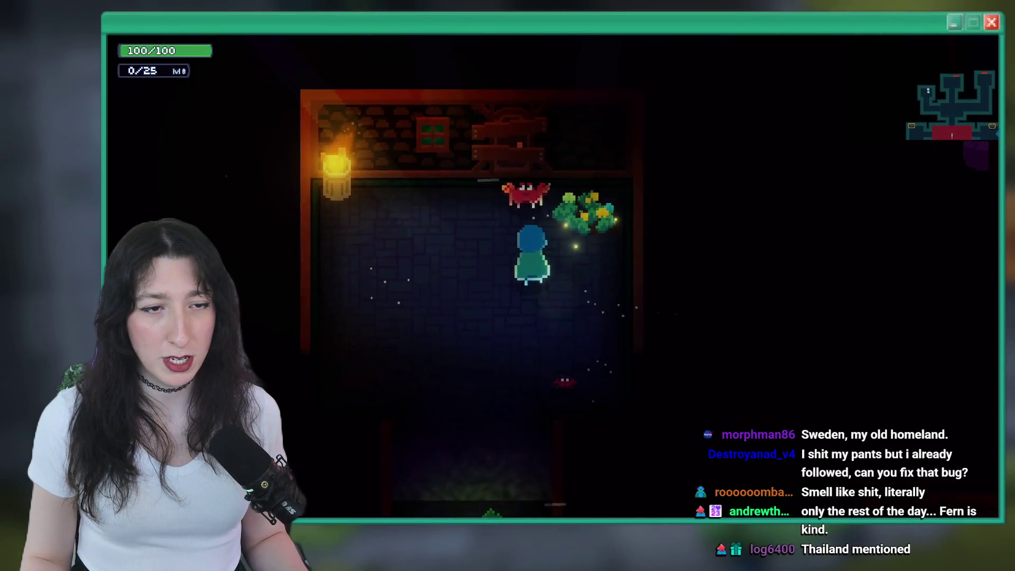
key("space")
left_click(471, 356)
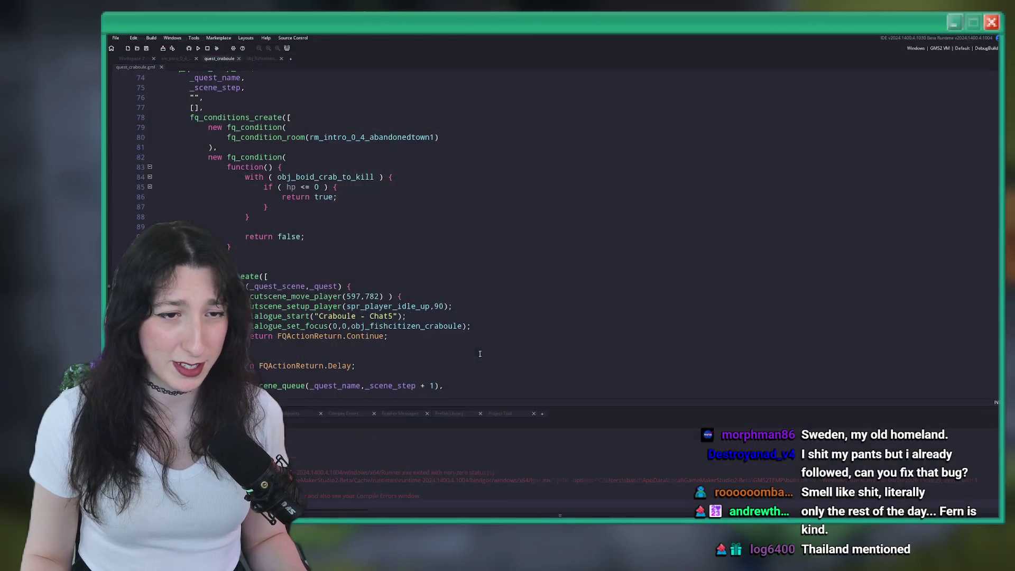
Step: View the crab-to-kill object's Create code, then select all of the Craboule fish citizen's dialogue_perform code
scroll(269, 144, "up", 3)
scroll(269, 144, "down", 2)
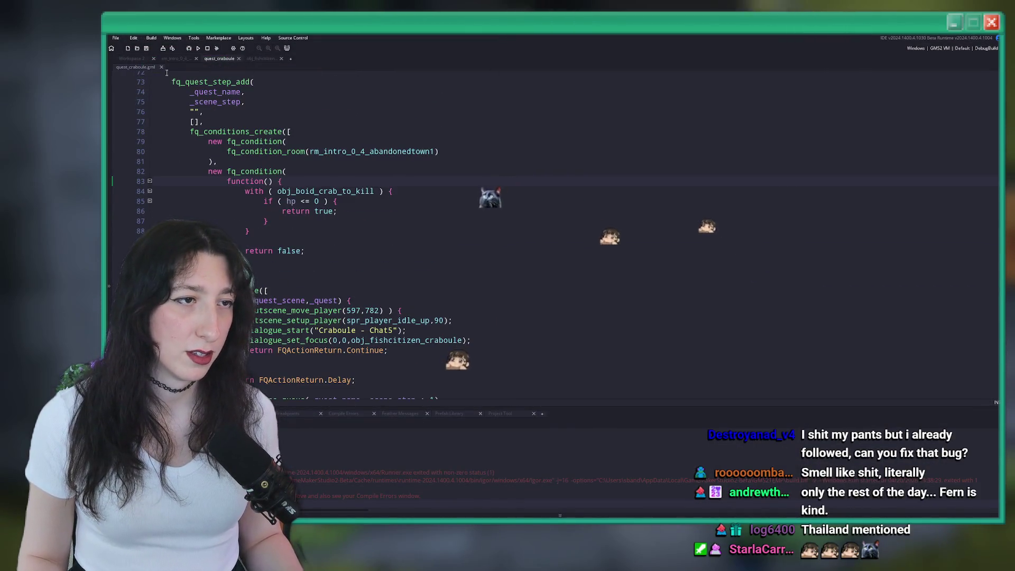
left_click(131, 58)
left_click(702, 212)
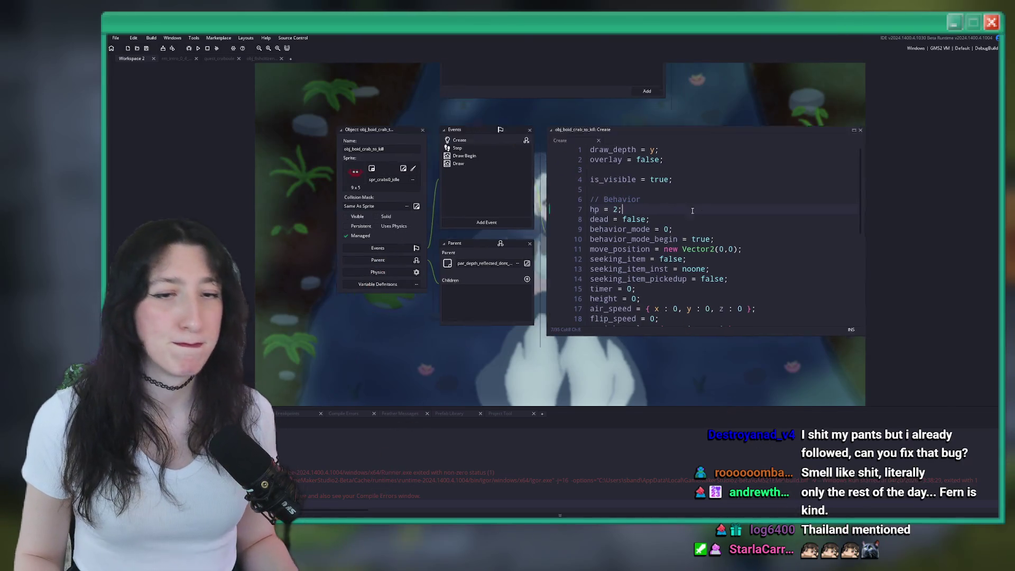
scroll(702, 213, "up", 5)
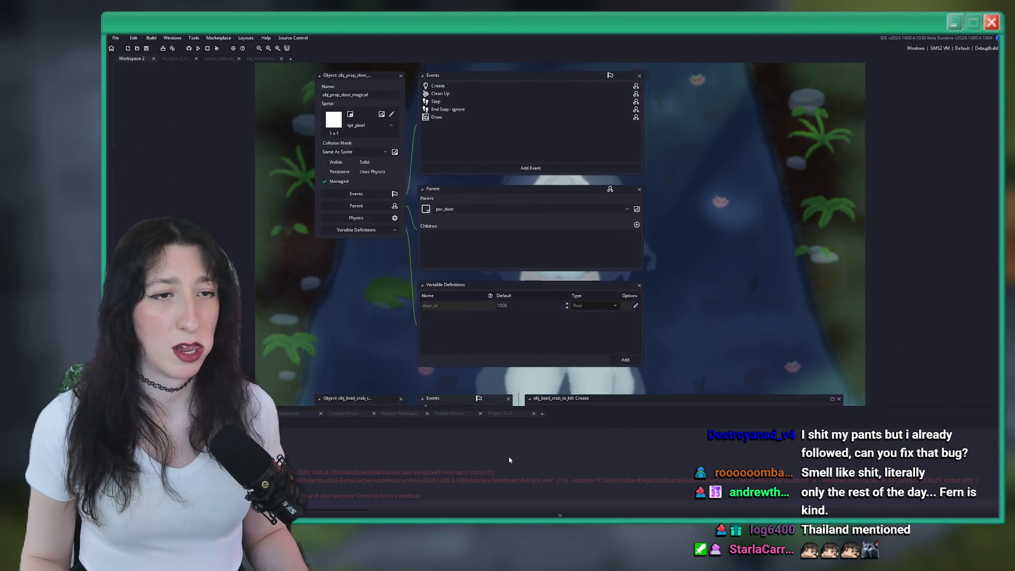
scroll(325, 142, "down", 3)
left_click(263, 58)
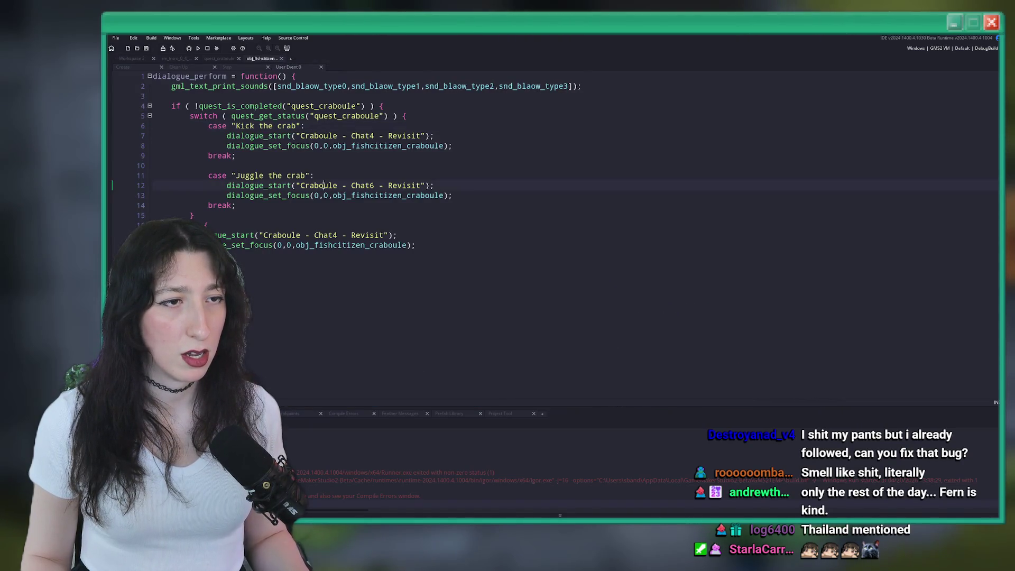
key("ctrl+a")
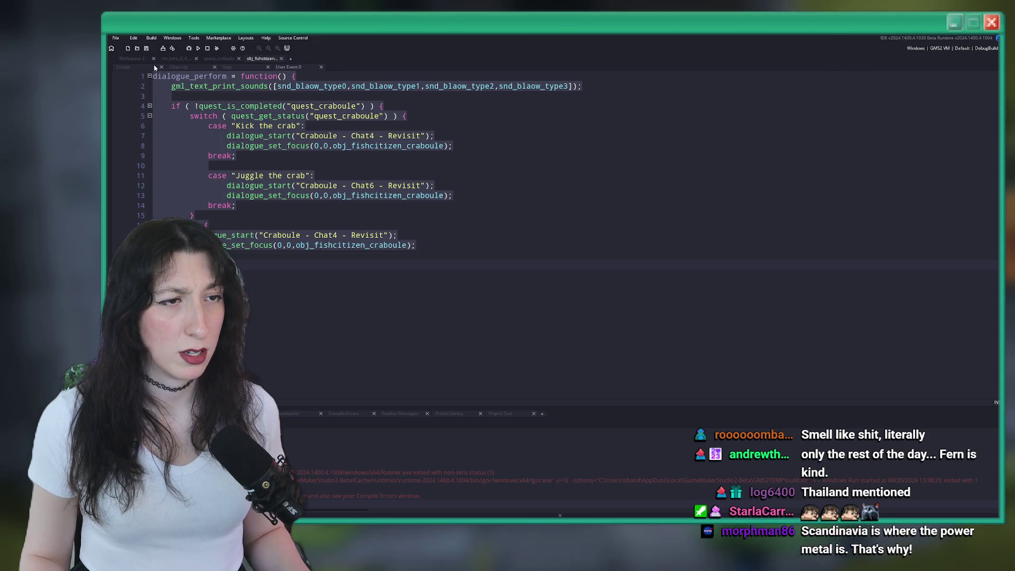
Step: Return to Workspace 2 and open obj_fishcitizen_craboule's Create event code
left_click(139, 60)
scroll(434, 234, "up", 5)
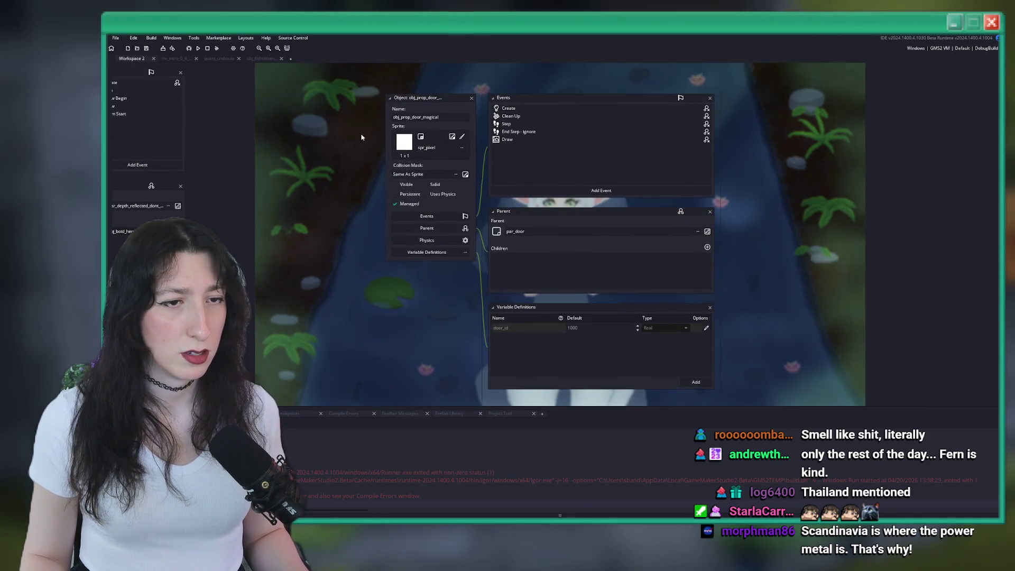
scroll(489, 163, "up", 3)
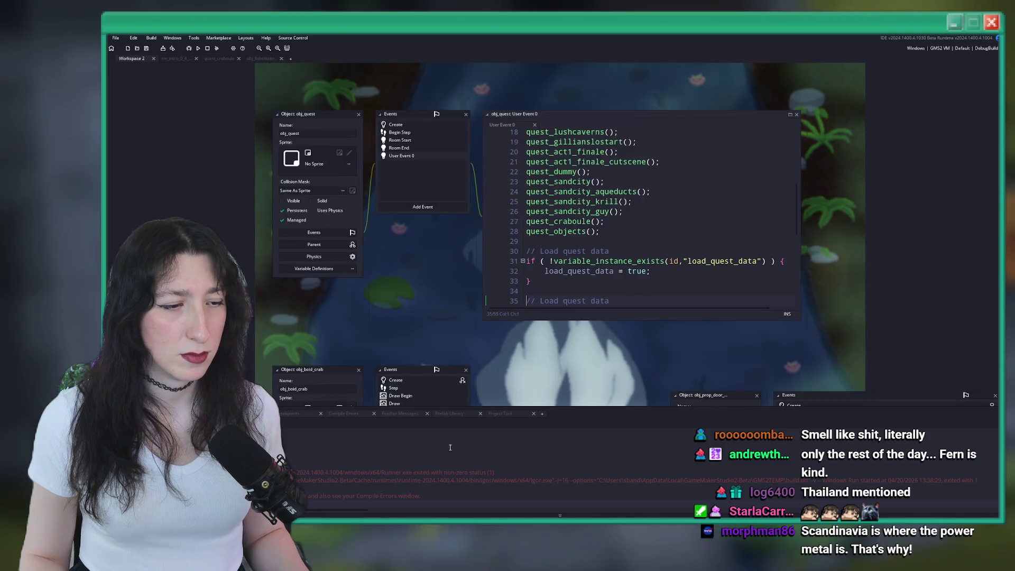
scroll(403, 210, "up", 5)
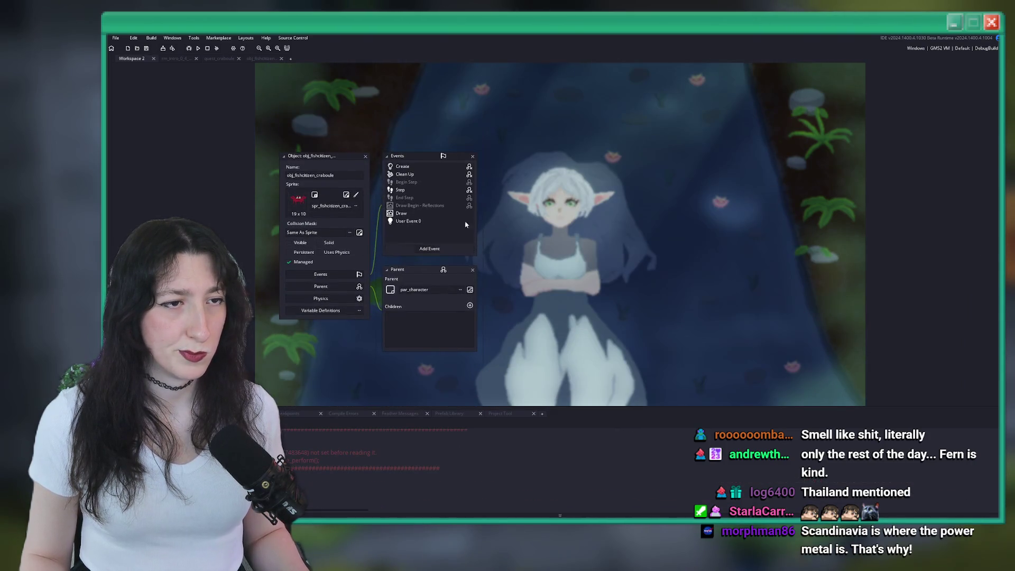
double_click(448, 177)
Step: Add an event_user(0); call after the draw_prompt line in the Craboule Create event
scroll(340, 242, "down", 2)
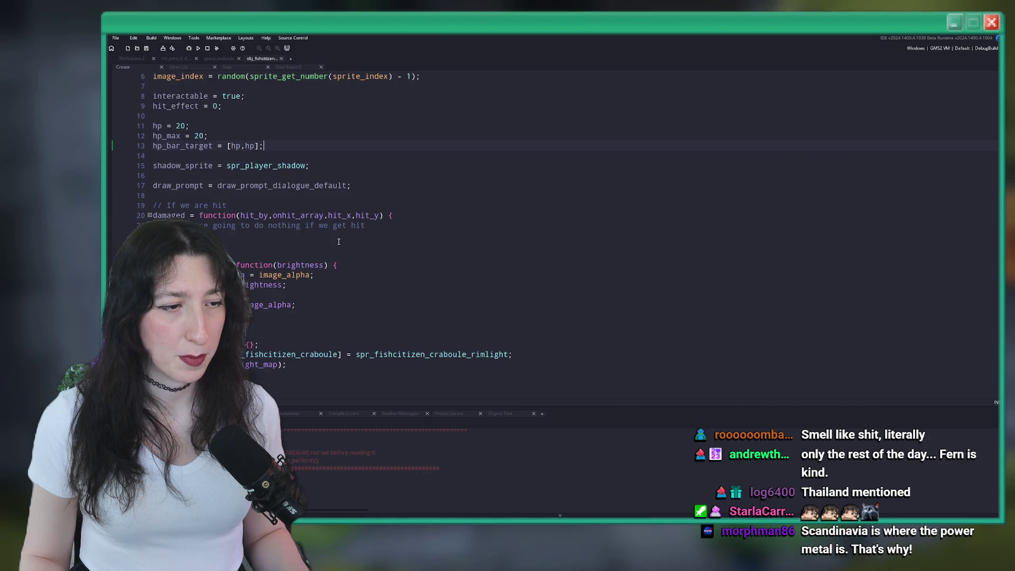
key("Return")
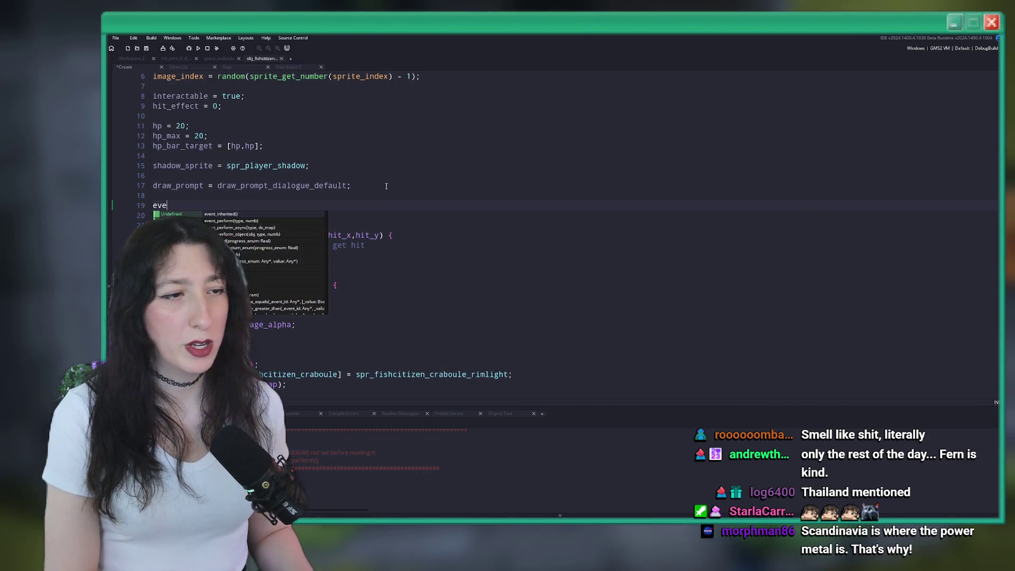
key("Return")
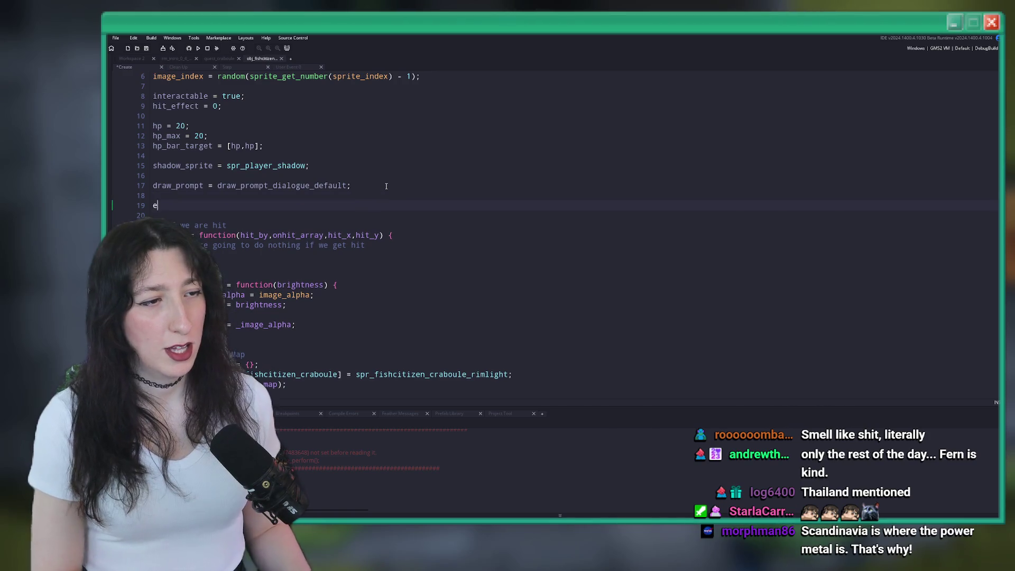
key("BackSpace")
type("_user(0);")
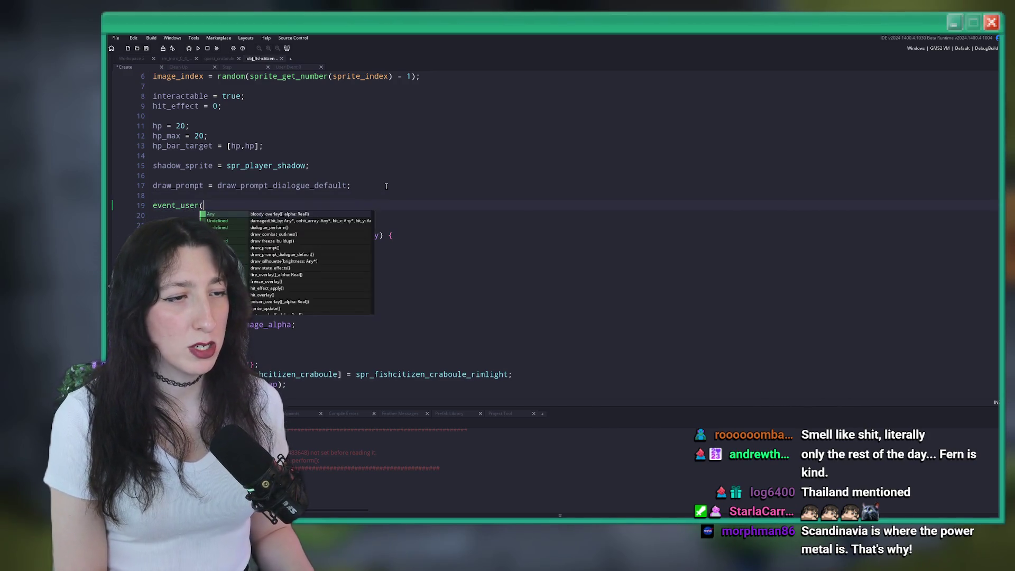
Step: Rebuild with F5 and start the Story to land in Void Landing
key("F5")
scroll(386, 186, "up", 2)
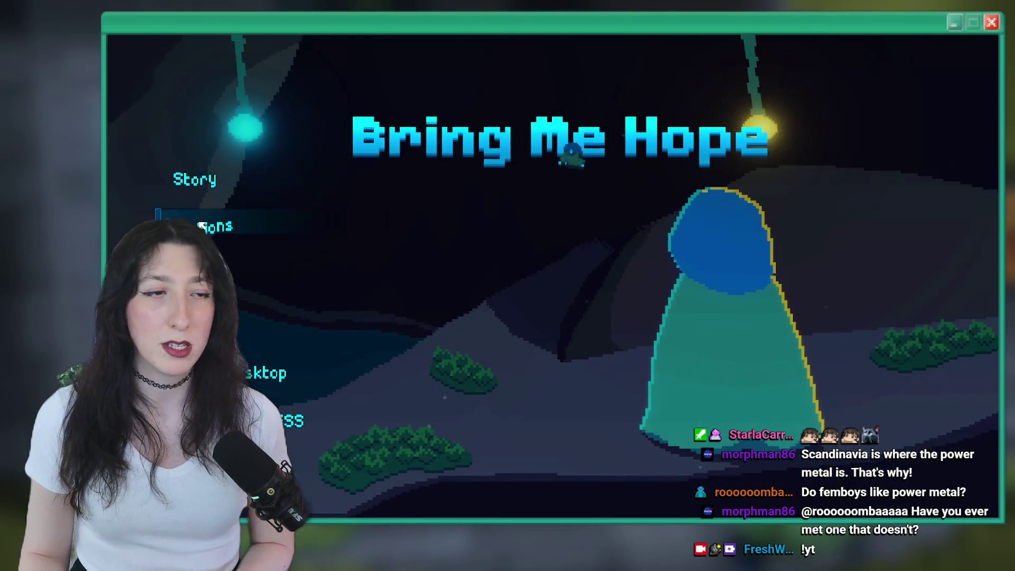
left_click(222, 181)
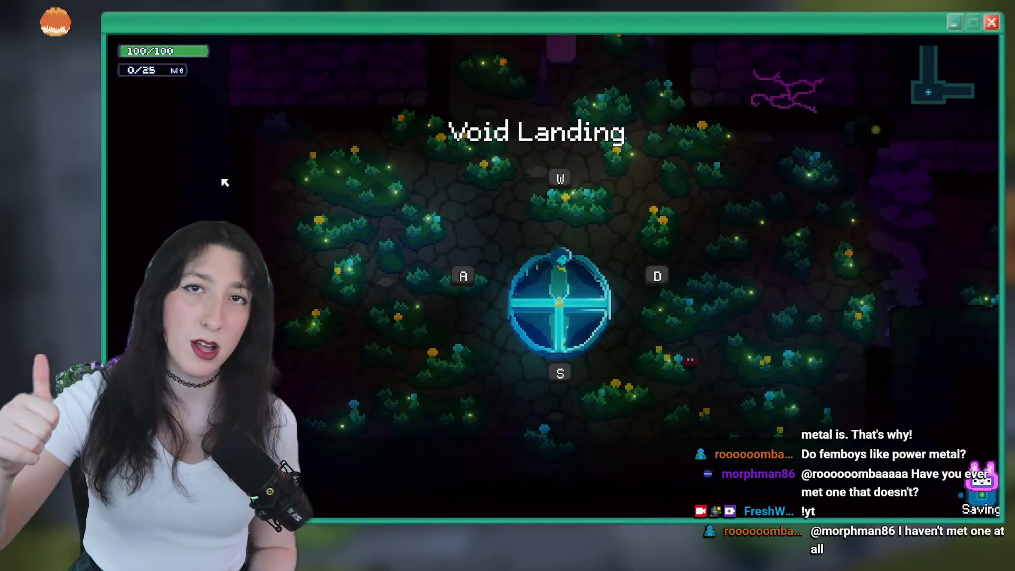
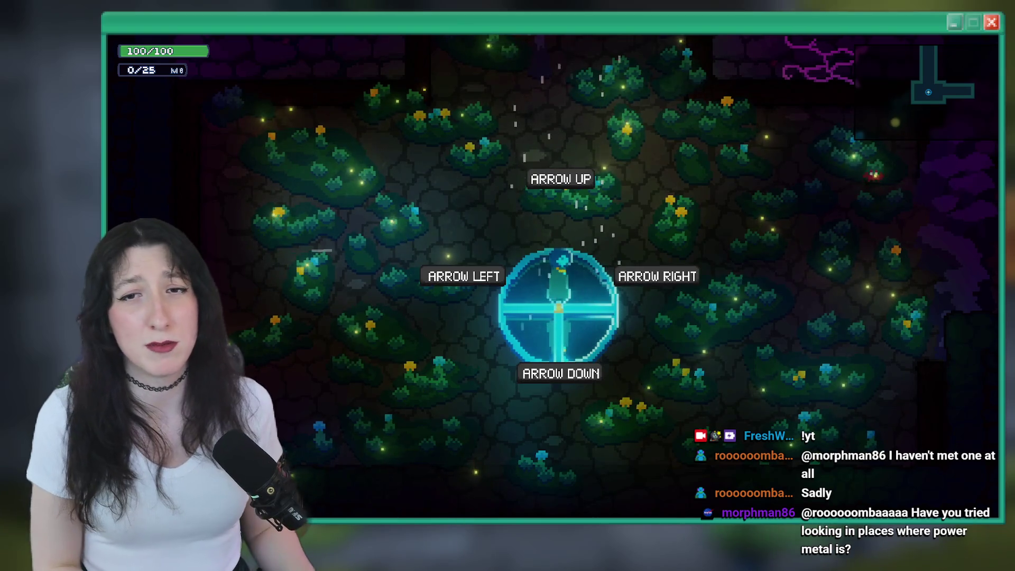
Step: Walk the character out of Void Landing, through Abandoned Town, into the crab's room
key("Up")
key("grave")
key("Up")
key("Return")
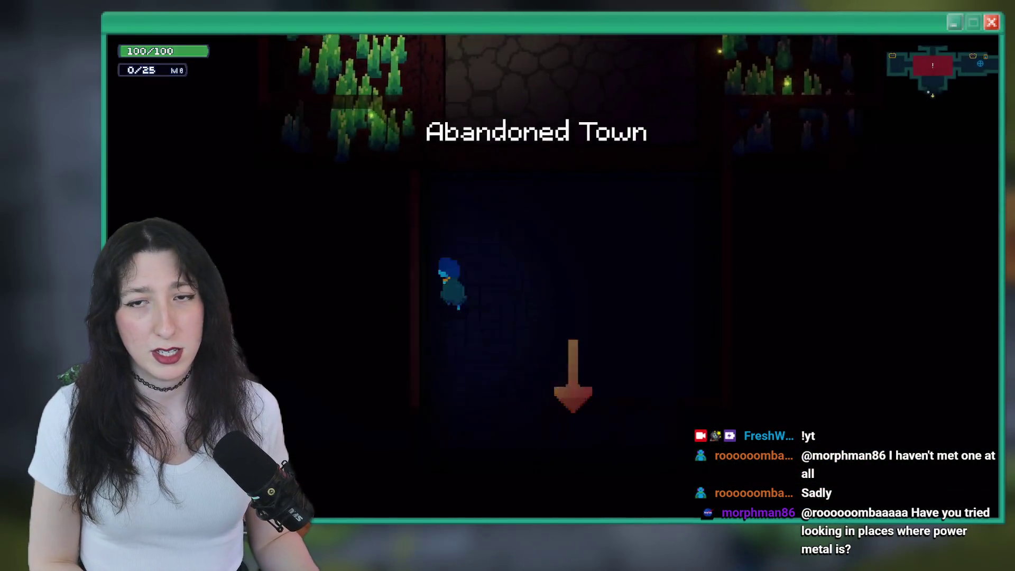
key("Right")
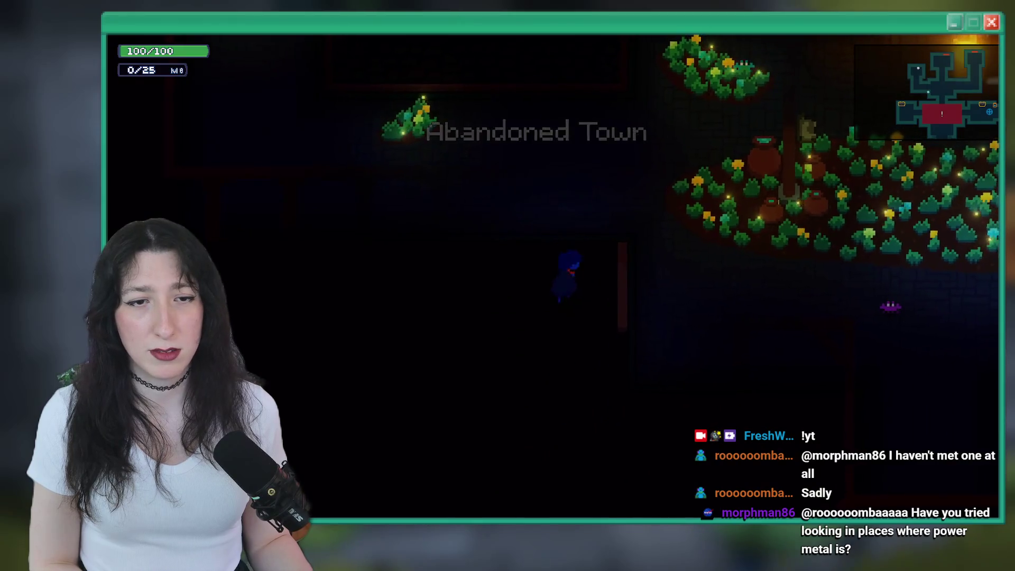
key("Up")
key("Left")
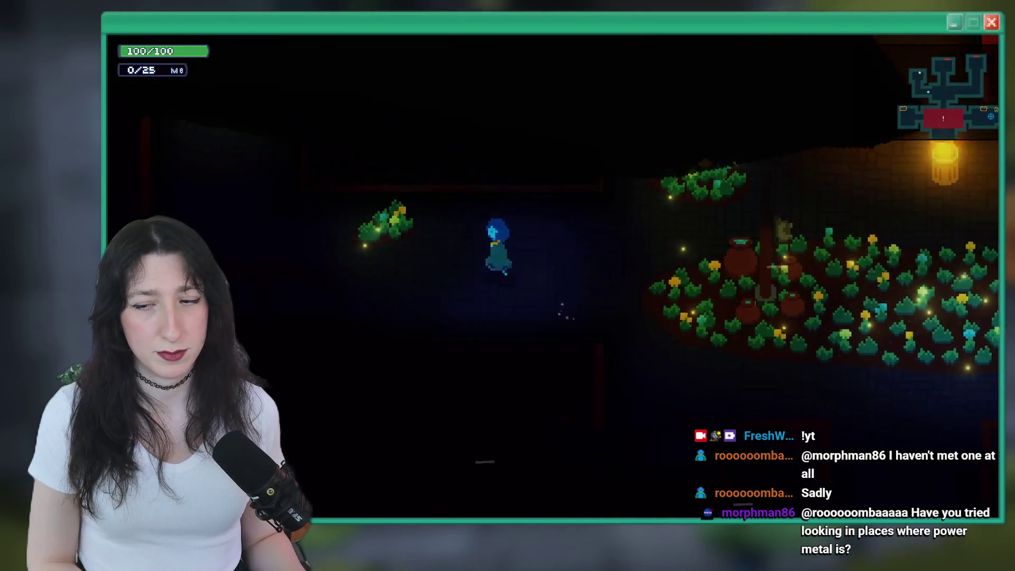
key("Up")
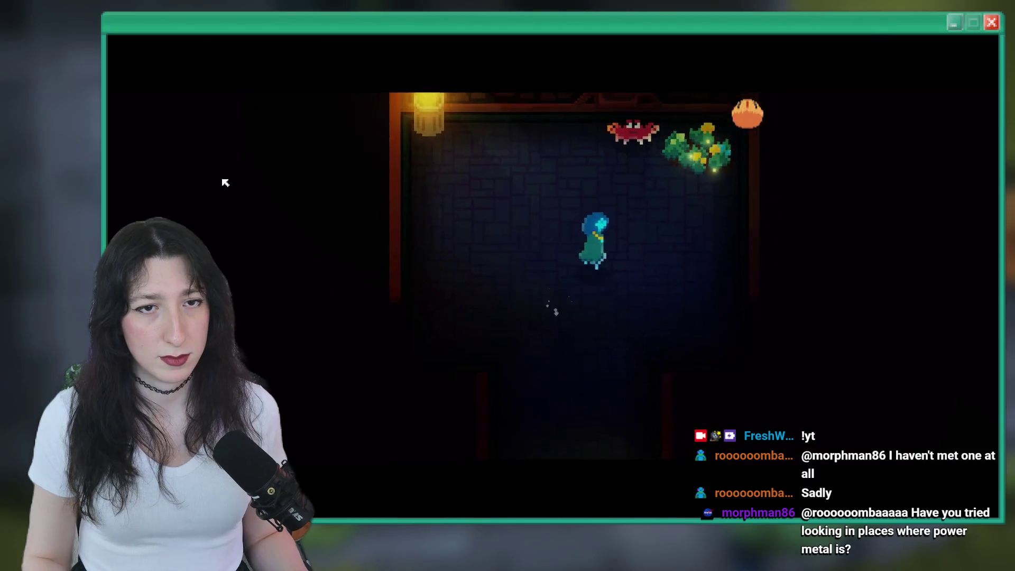
Step: Advance the crab's opening dialogue, then return to the GameMaker code editor
key("space")
key("space")
key("space")
key("space")
key("Up")
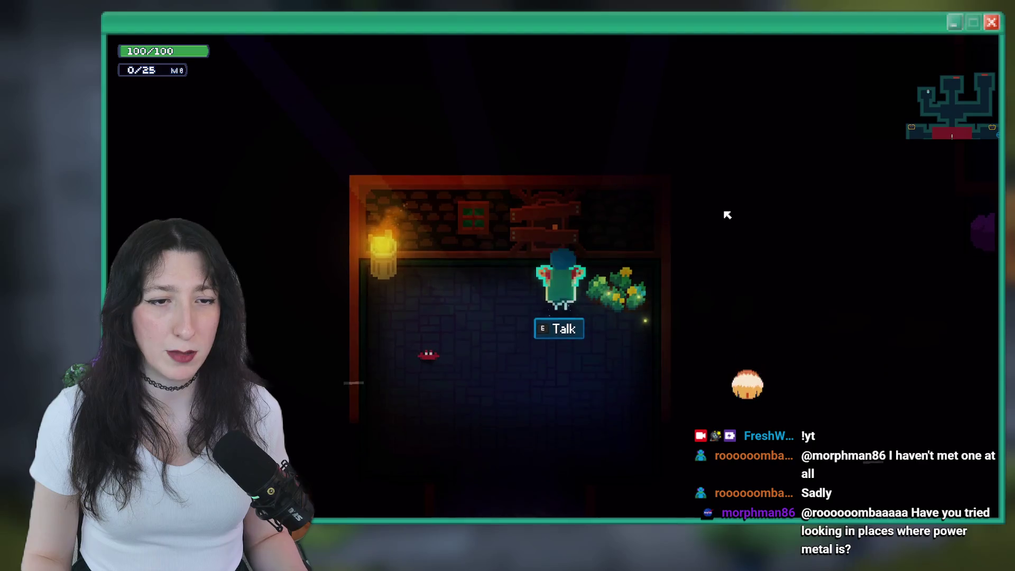
key("alt+Tab")
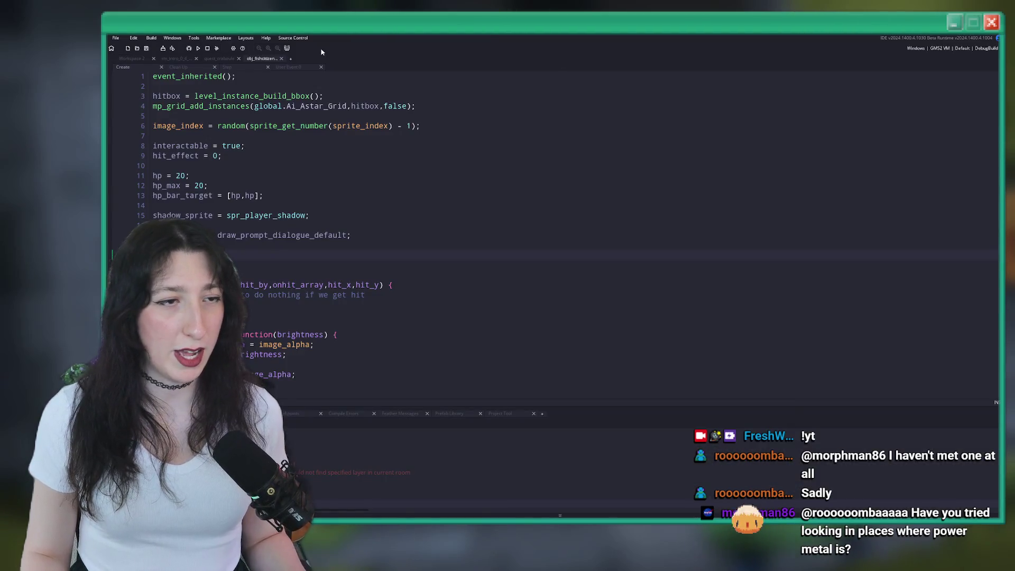
Step: Review the crab object's User Event 0 code and the quest_craboule script
left_click(289, 68)
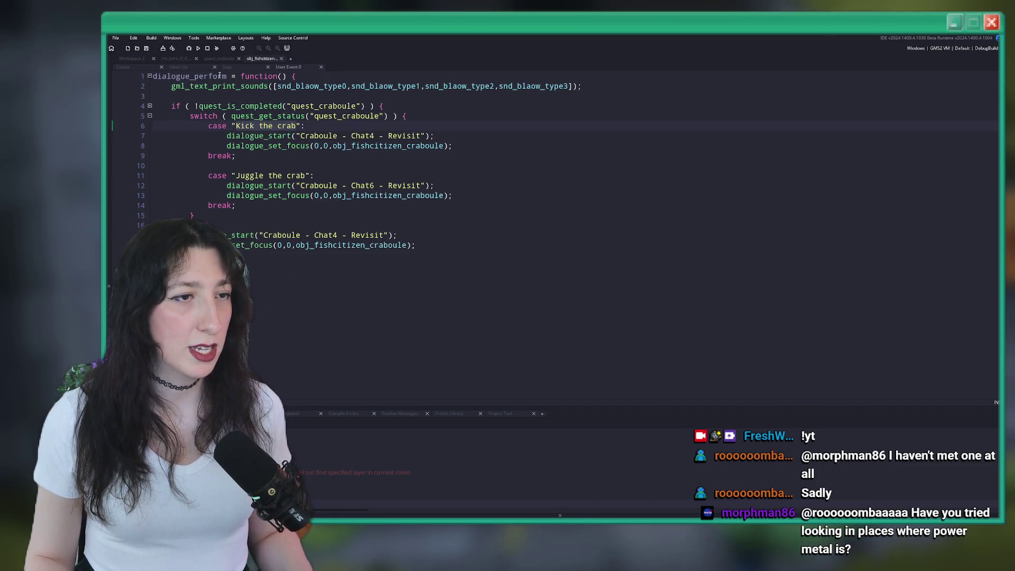
left_click(227, 58)
scroll(270, 145, "up", 3)
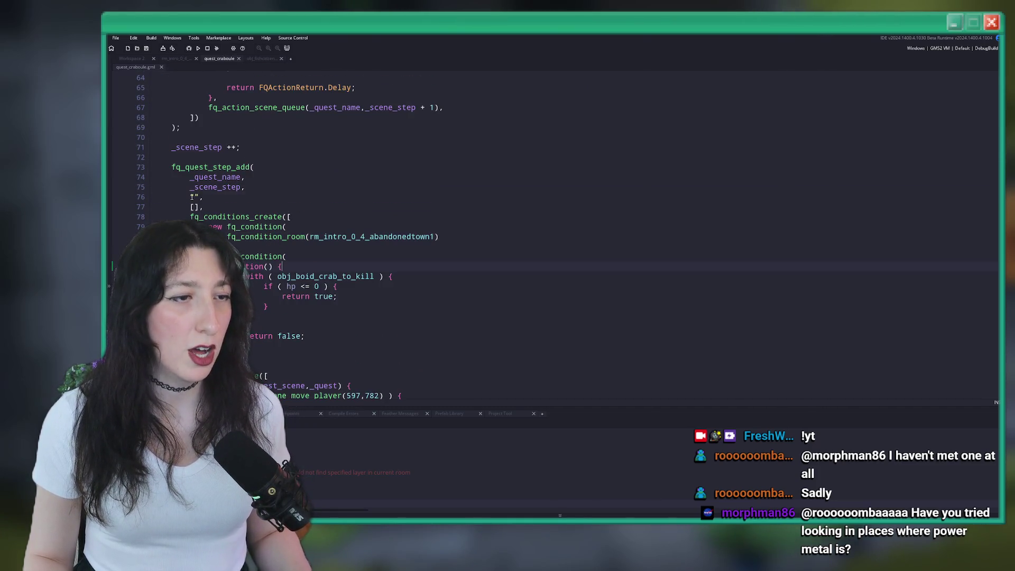
scroll(277, 206, "down", 8)
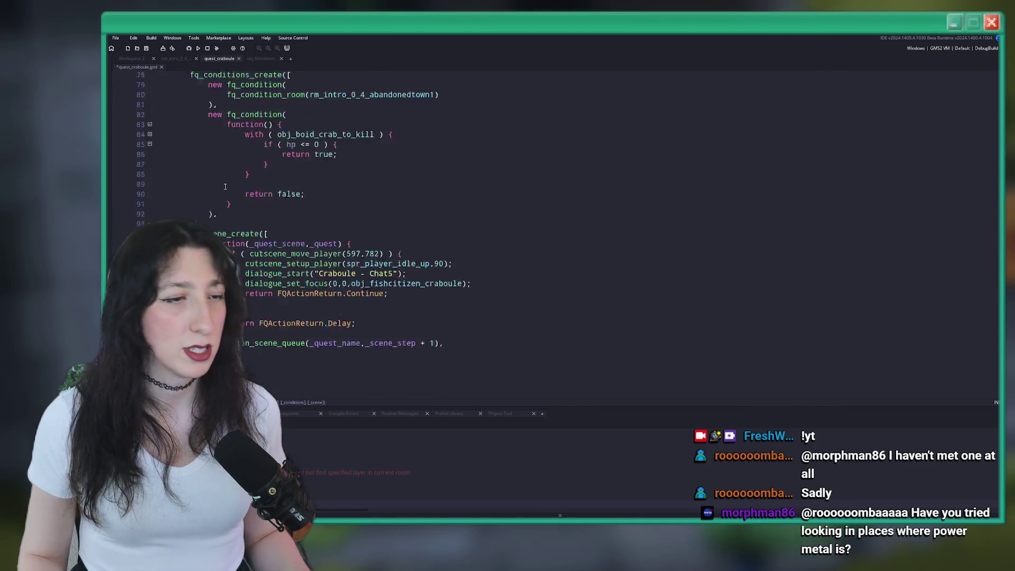
key("alt+Tab")
key("alt+Tab")
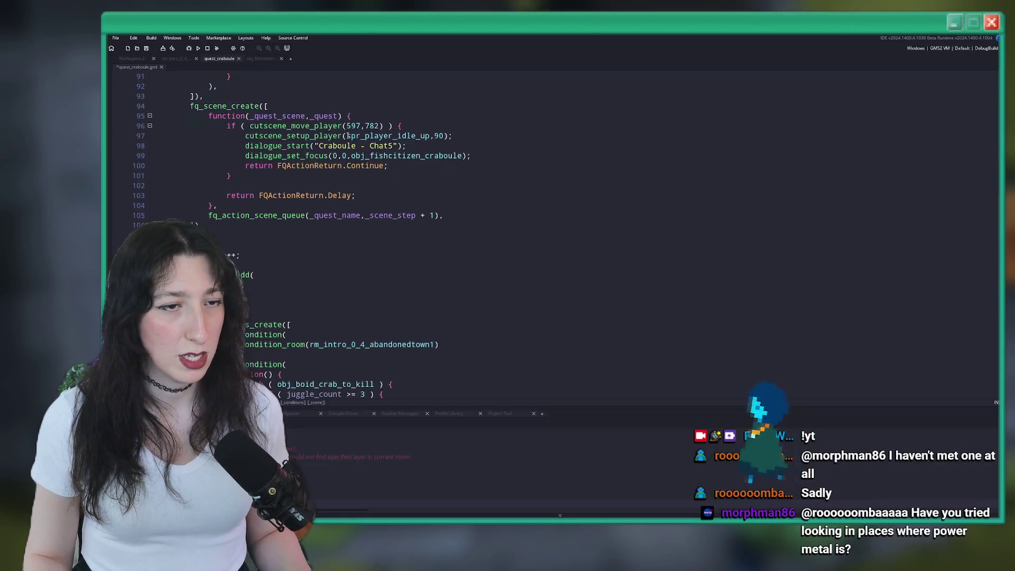
key("ctrl+Tab")
Step: Check the 'Juggle the crab' step with its juggle_count >= 3 condition, then run the build
left_click(237, 175)
left_click(219, 58)
scroll(296, 278, "down", 3)
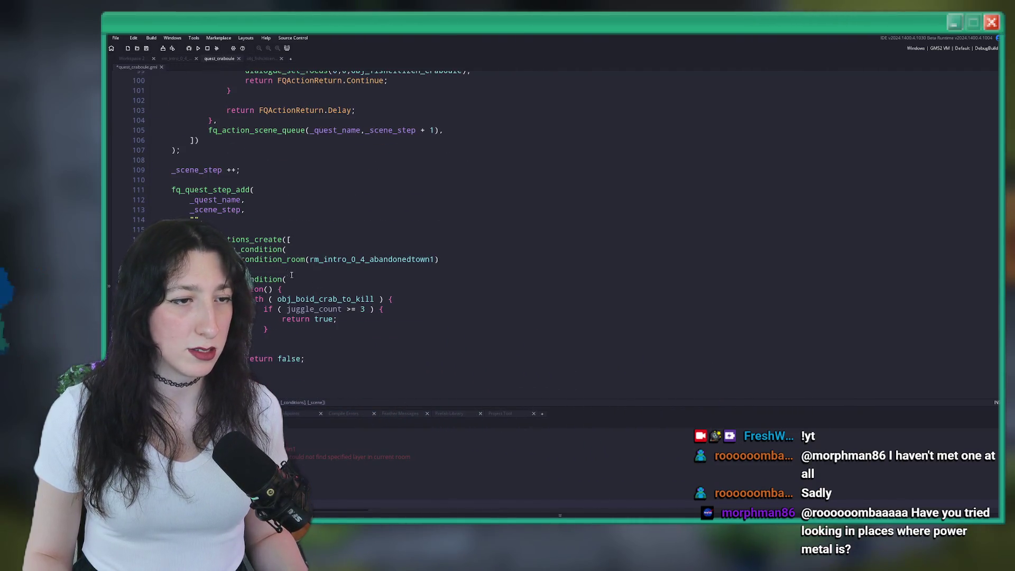
scroll(203, 88, "down", 2)
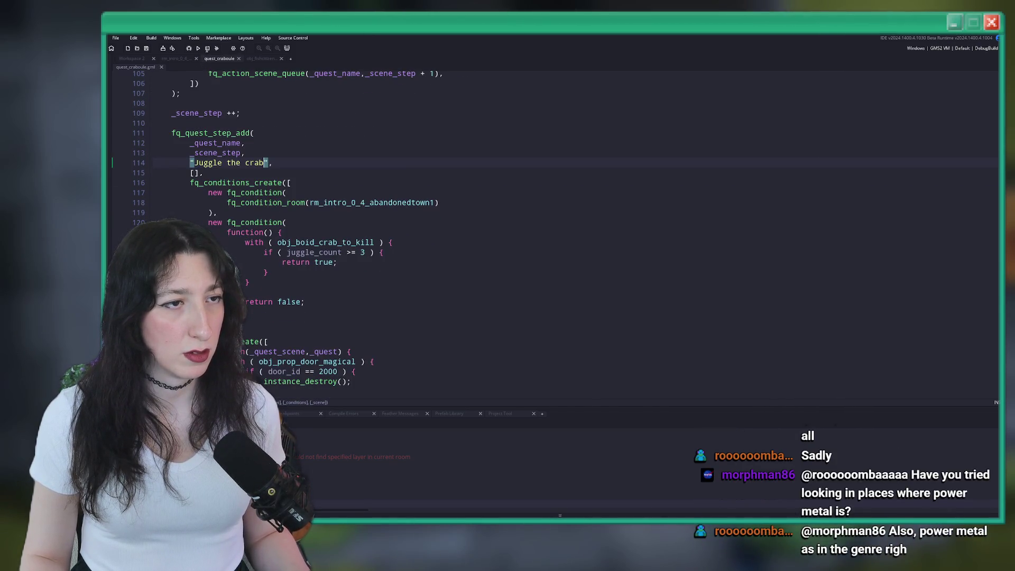
left_click(199, 49)
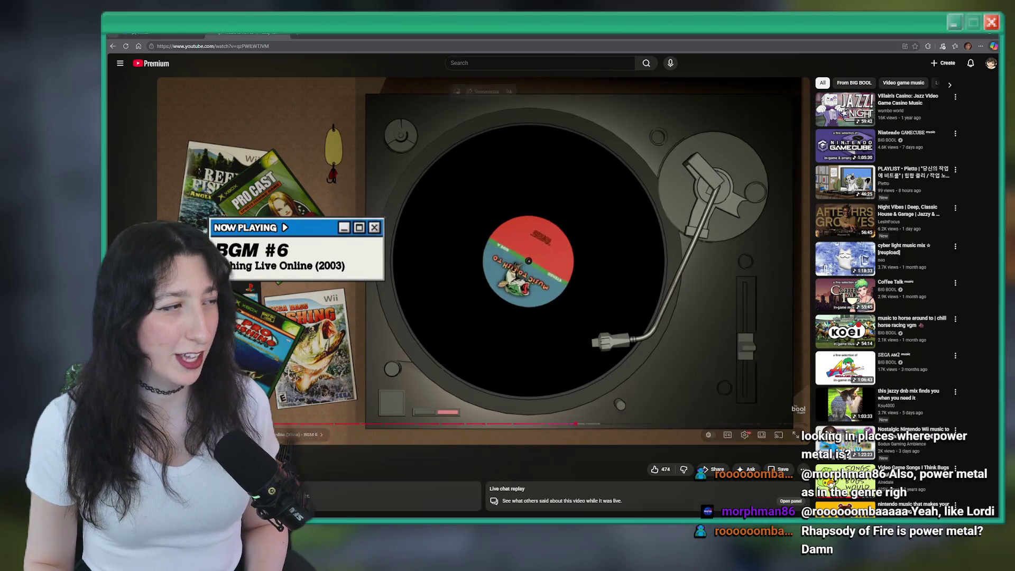
Step: Leave the YouTube video, switch to the Bring Me Hope build, and start Story mode
key("alt+Tab")
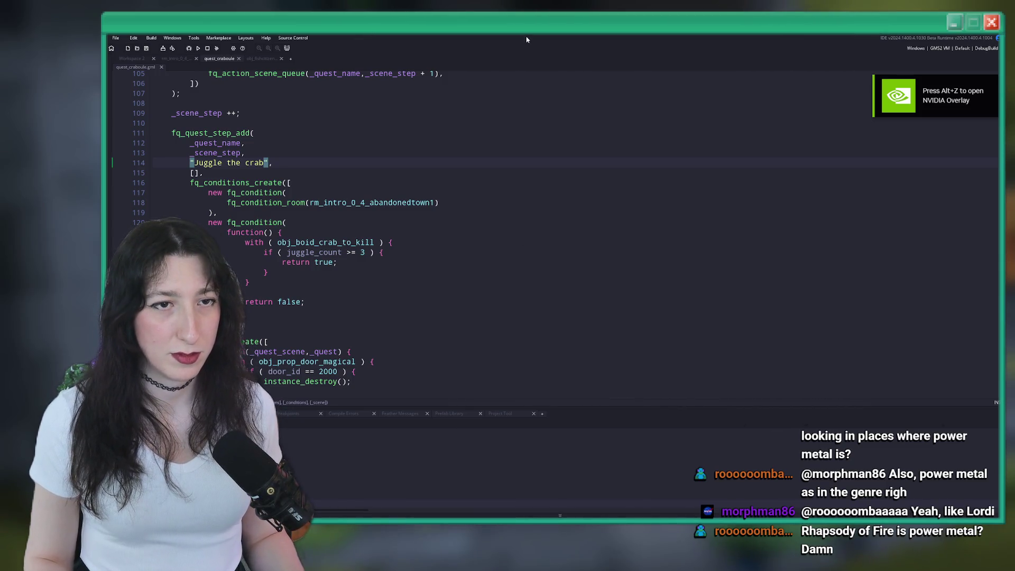
key("alt+Tab")
left_click(186, 192)
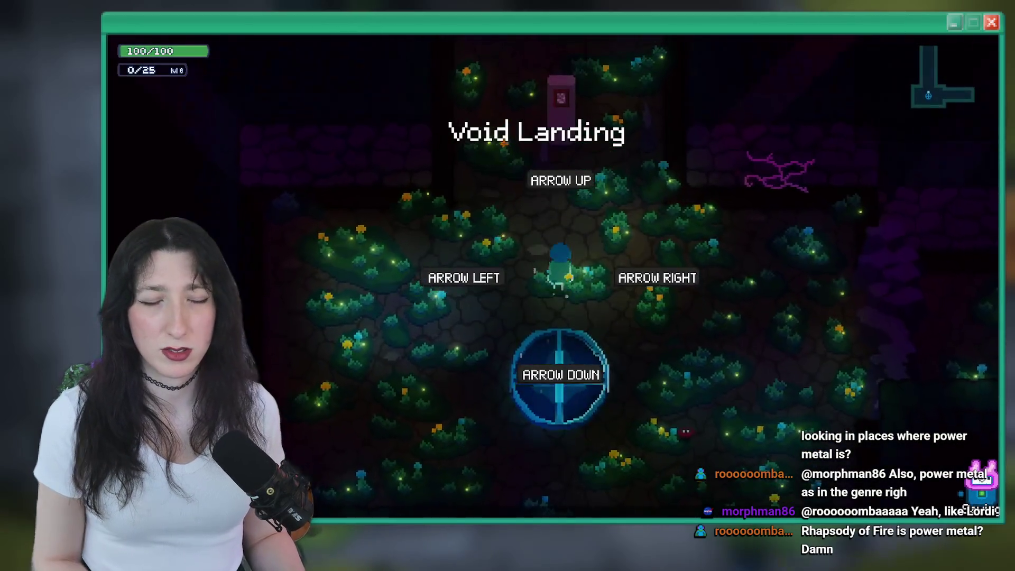
Step: Walk through the portal and the flower field up into the crab's room
key("Down")
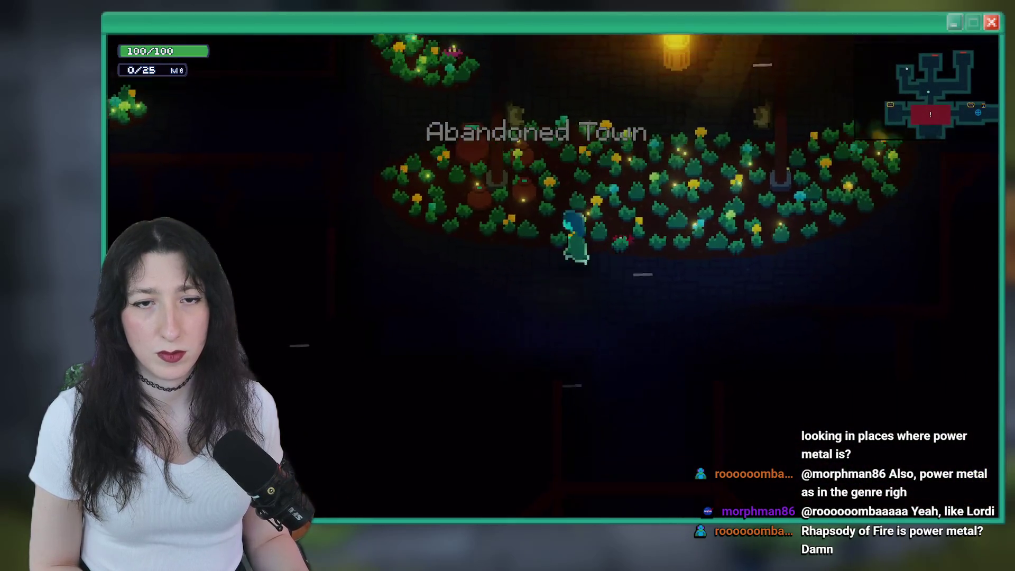
key("Up")
key("Left")
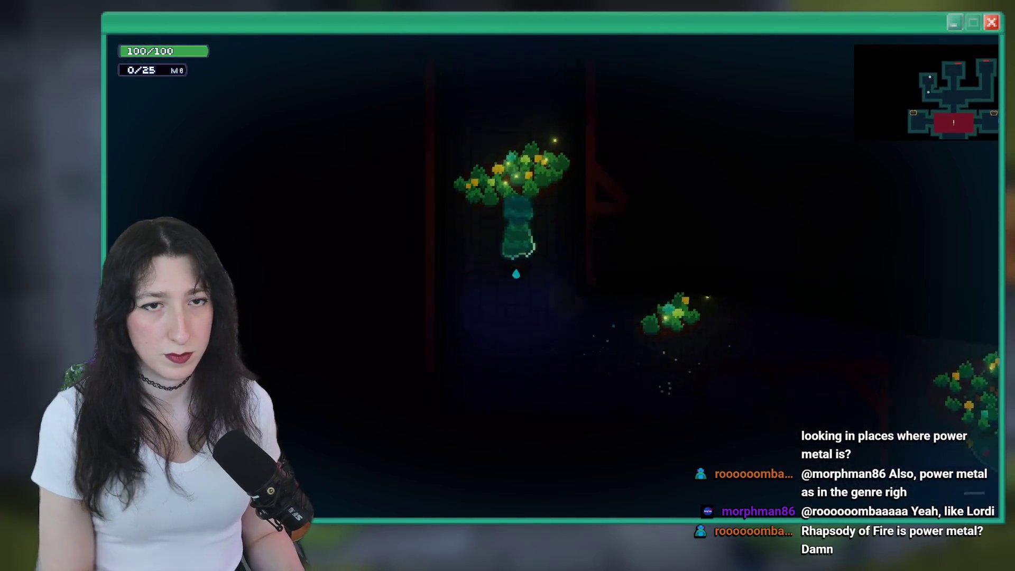
key("Up")
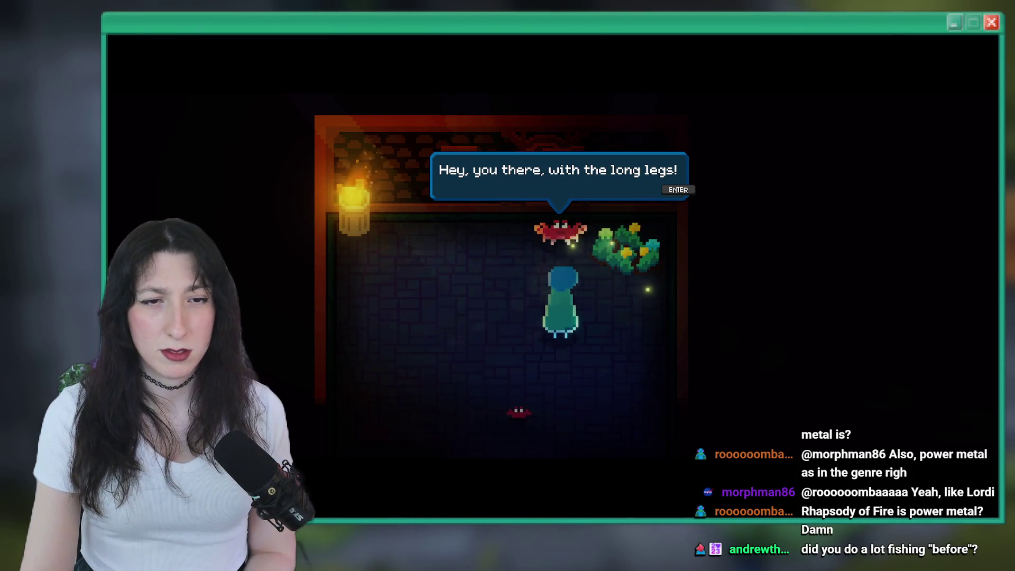
Step: Talk to the crab and read through its kicking instructions
key("space")
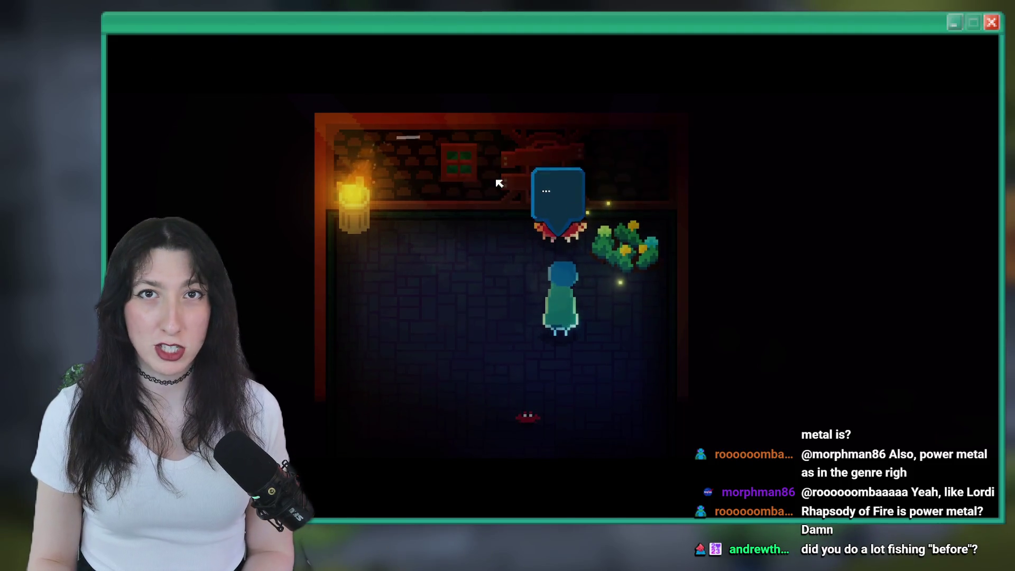
key("space")
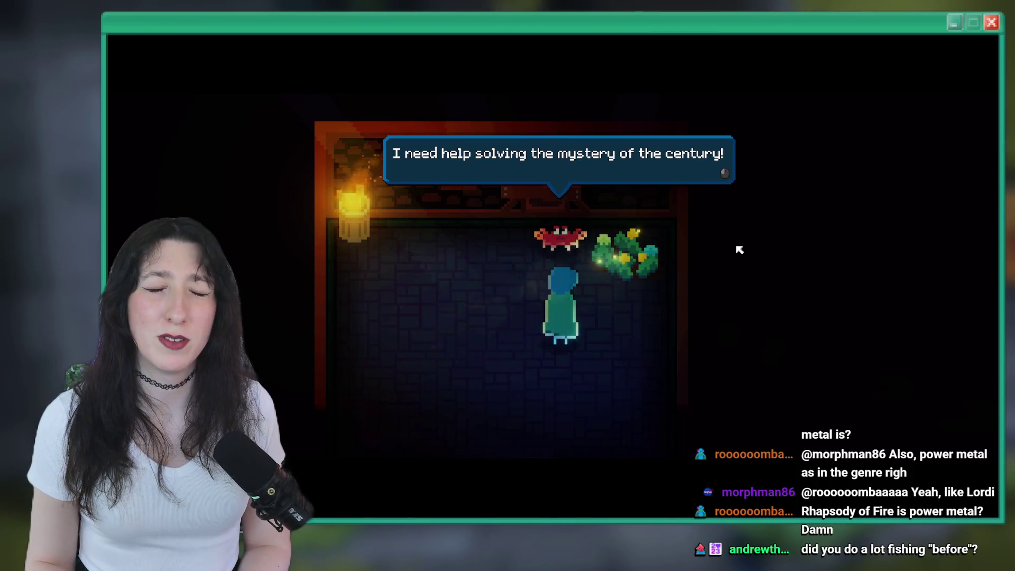
key("space")
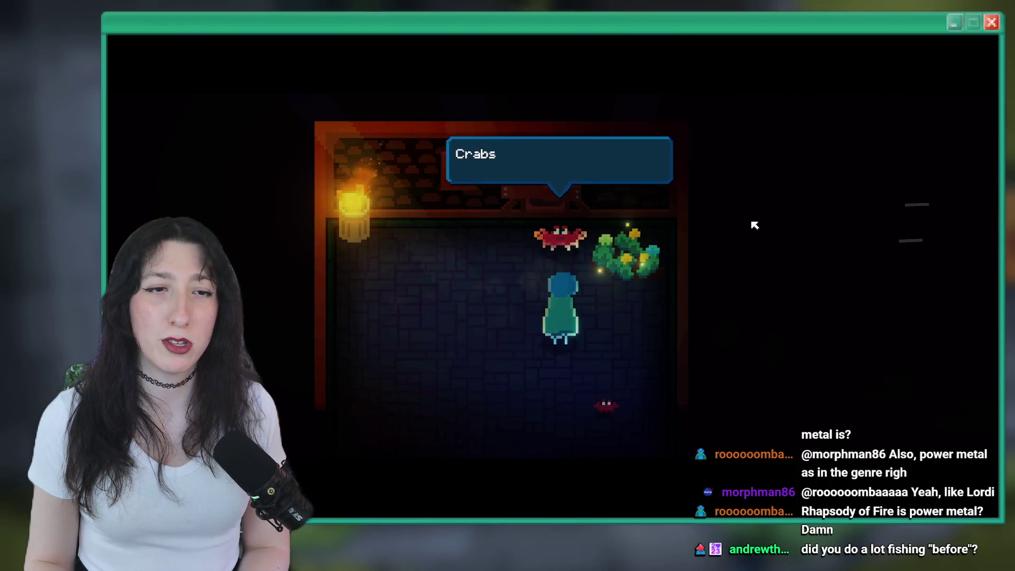
key("space")
key("space")
key("Up")
key("Left")
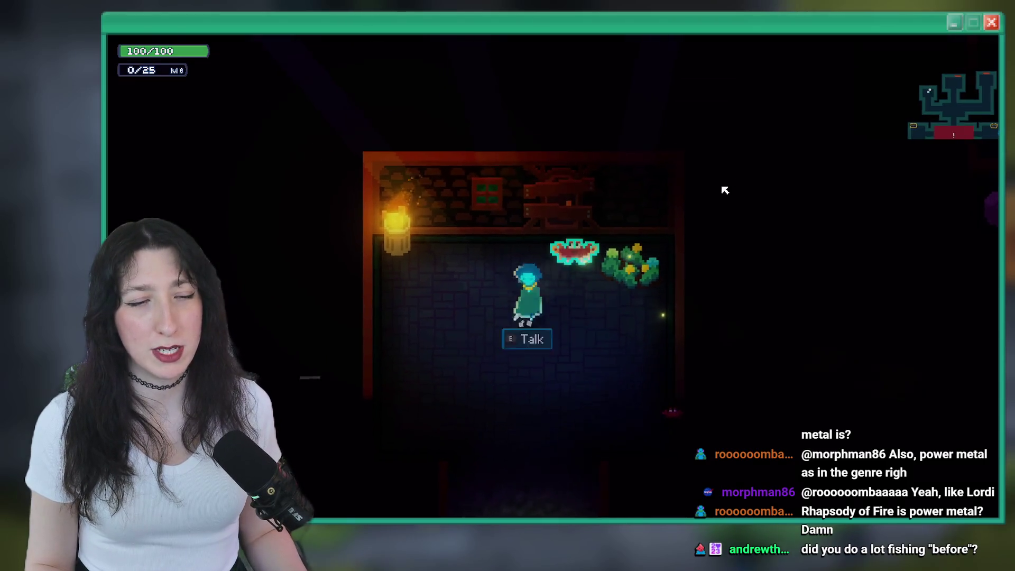
key("space")
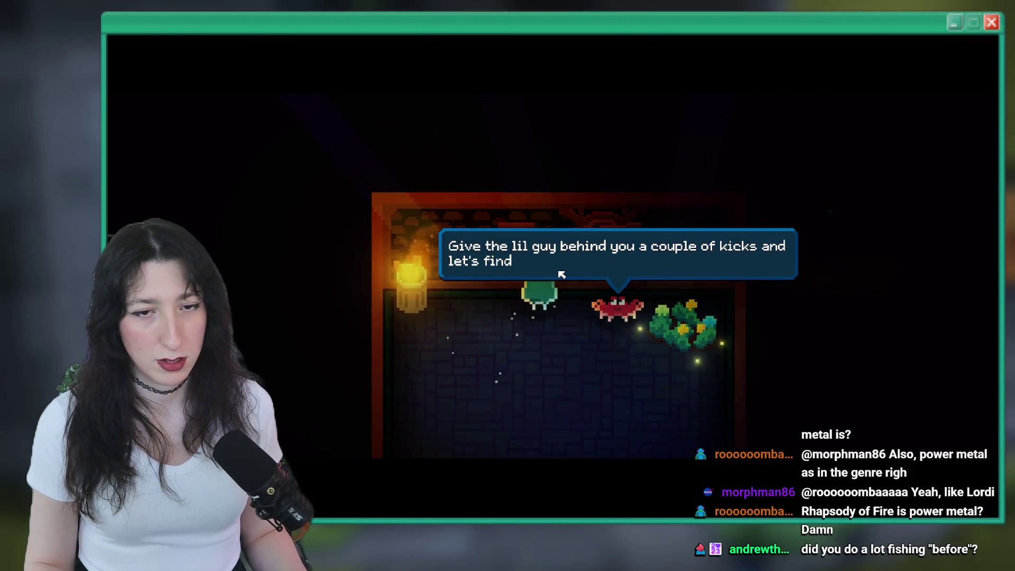
key("space")
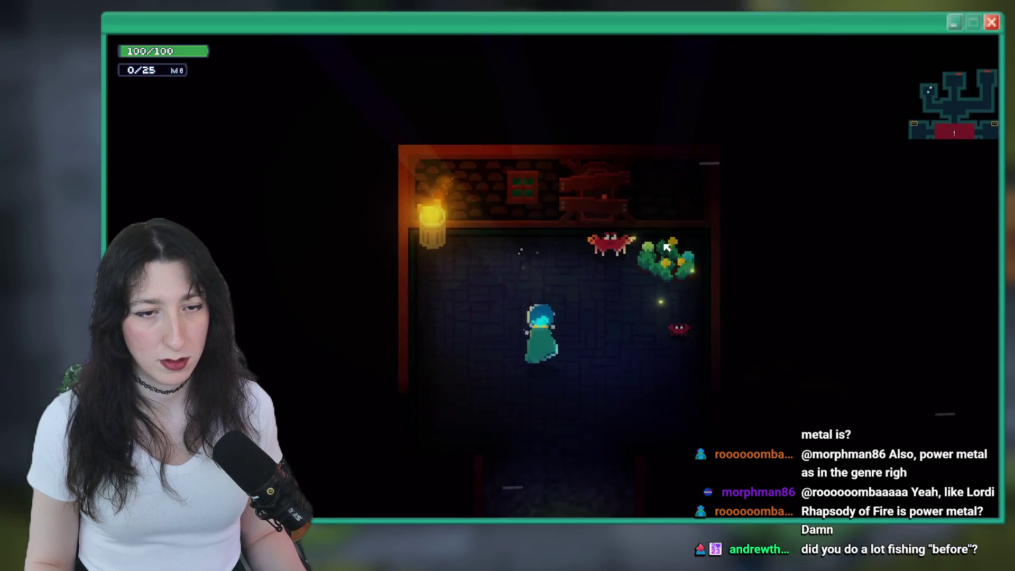
Step: Kick the small crab around the room, then talk to the crab until its hypothesis conclusion
key("Up")
key("Right")
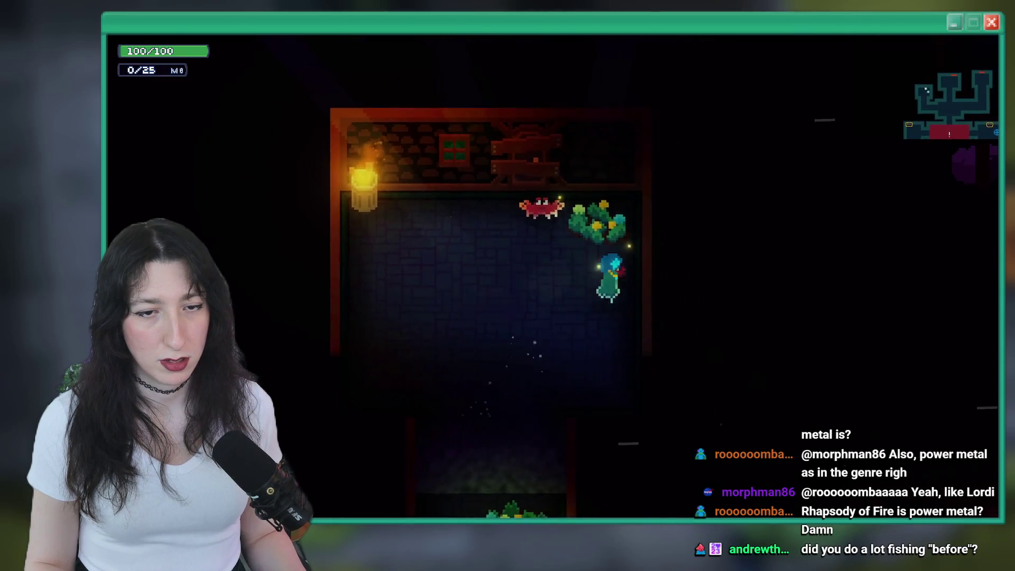
key("Left")
key("Right")
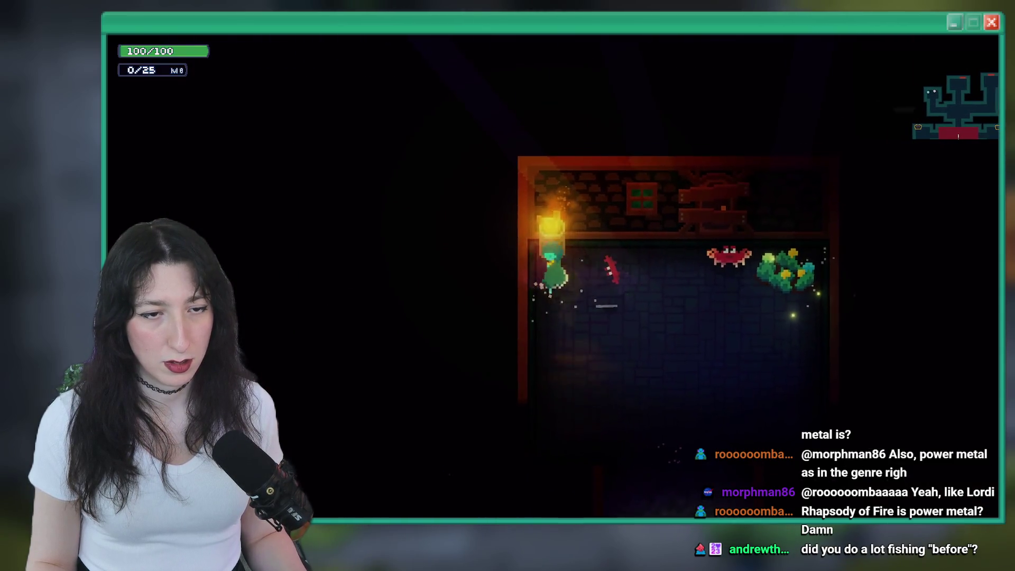
key("space")
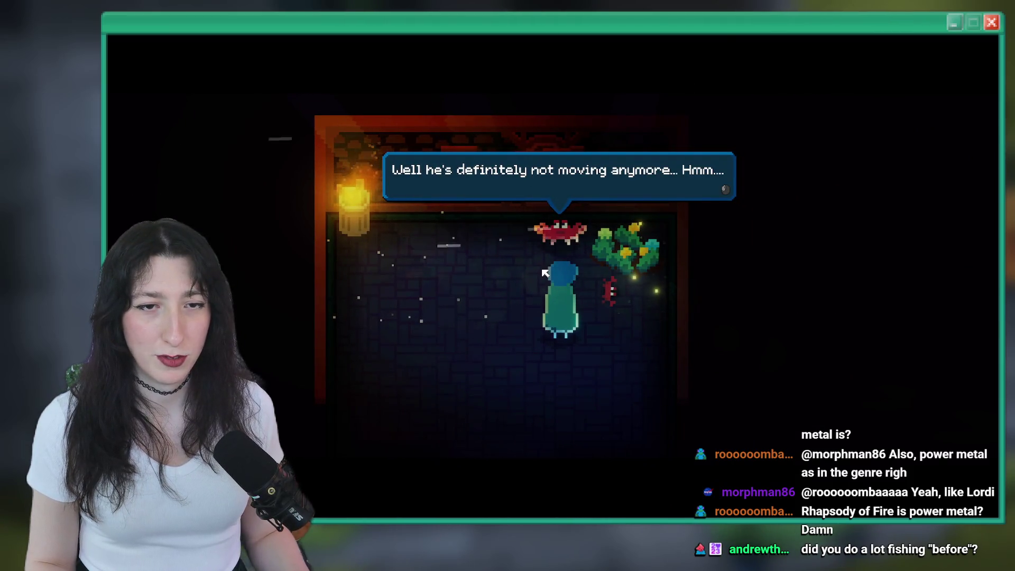
key("space")
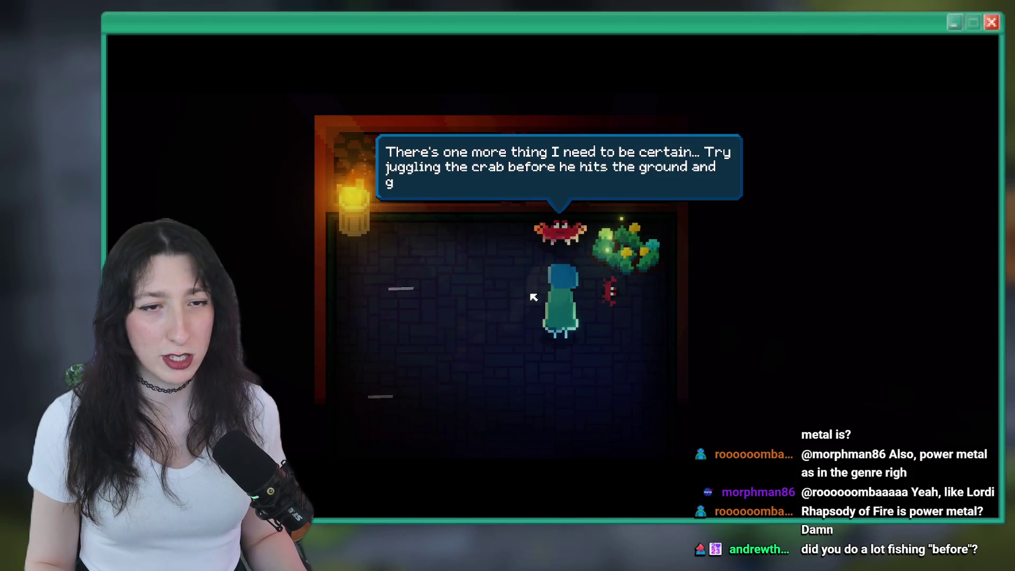
key("space")
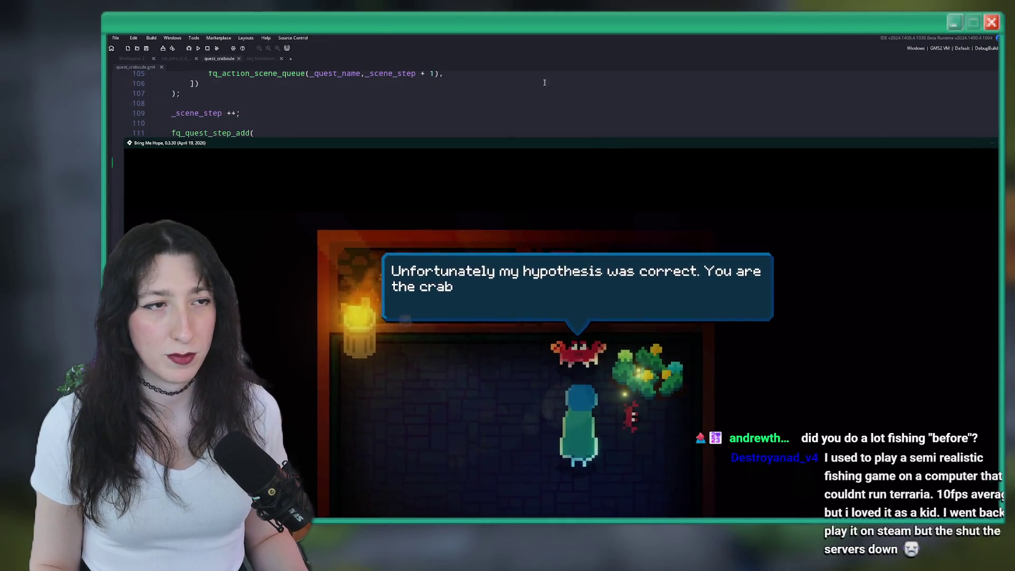
Step: In the quest code, inspect the juggle condition on line 122
left_click(209, 64)
scroll(351, 211, "down", 4)
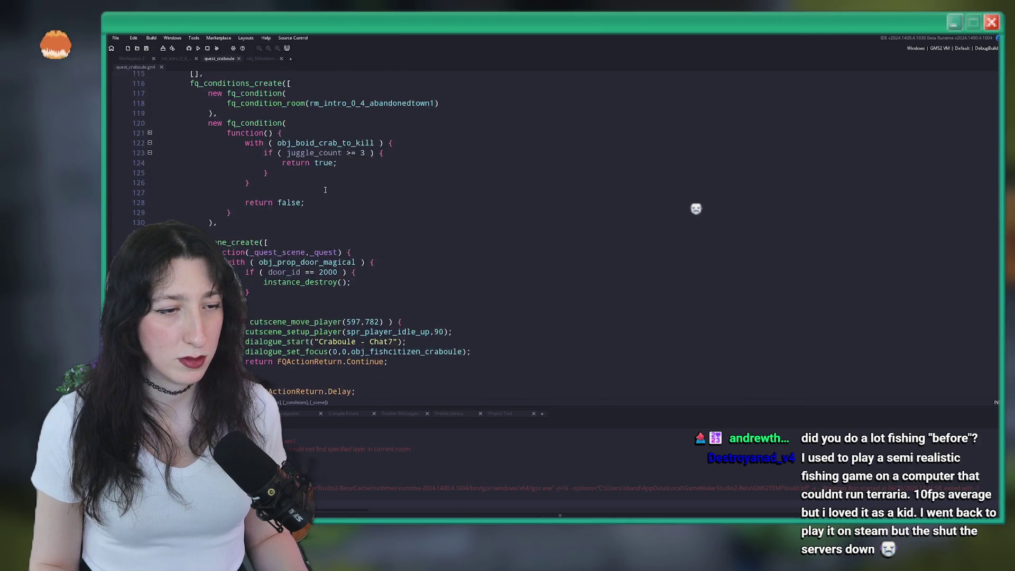
scroll(352, 211, "up", 2)
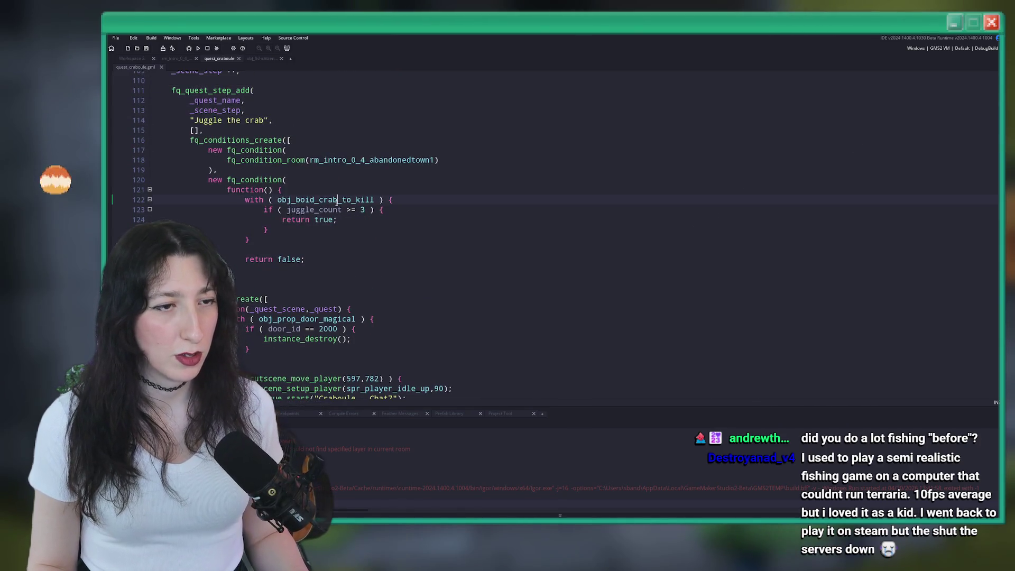
left_click(338, 200)
scroll(336, 203, "up", 2)
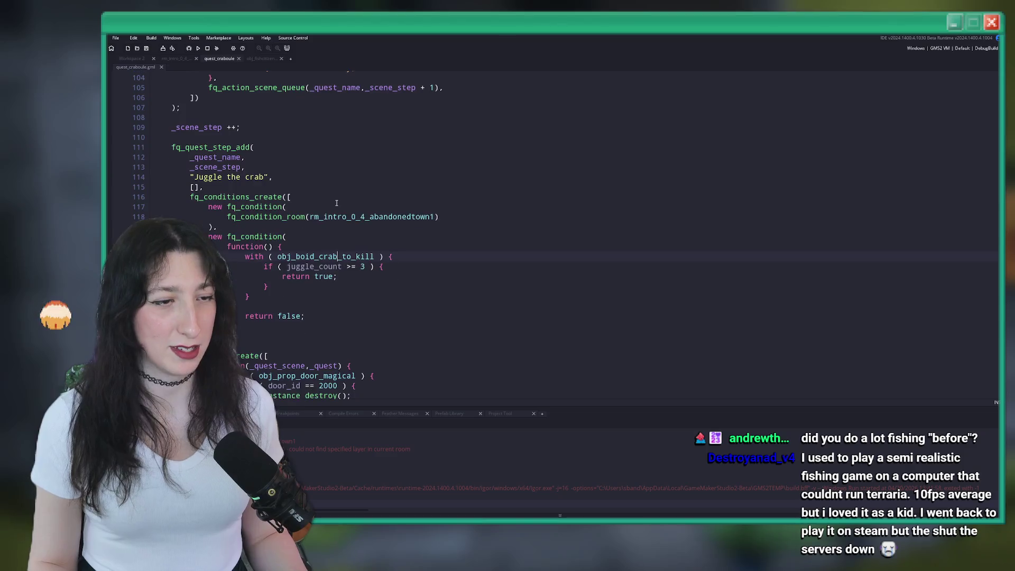
scroll(422, 337, "down", 3)
scroll(422, 337, "up", 2)
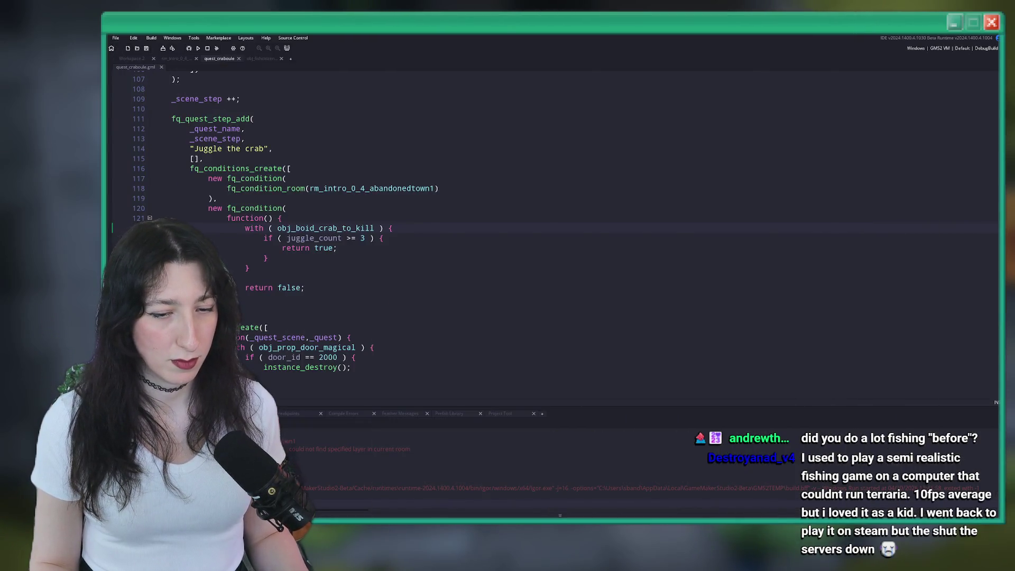
Step: Switch to Dialogue.csv and select the Craboule - Chat5 dialogue text
key("alt+Tab")
left_click(459, 252)
left_click(599, 259)
Step: Check the Craboule - Chat6 next-line cell in column C, then return to GameMaker
left_click(722, 261)
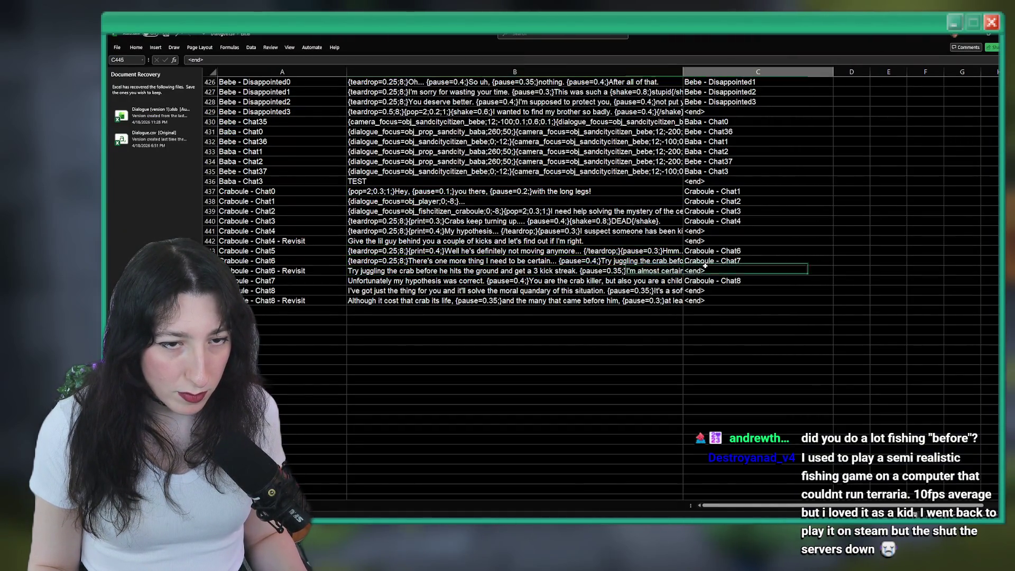
key("ctrl+Up")
scroll(723, 290, "down", 20)
scroll(723, 290, "down", 20)
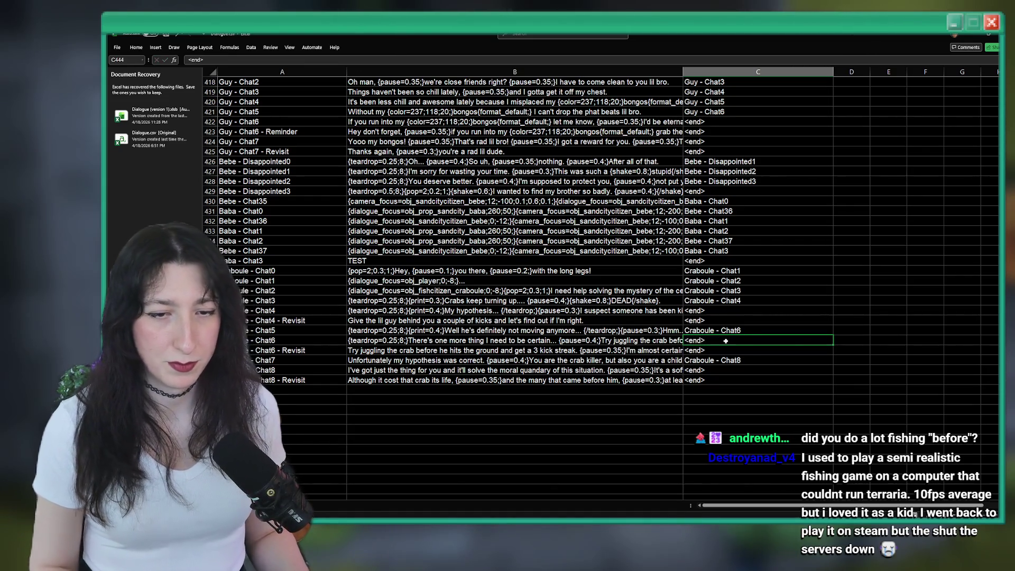
key("alt+Tab")
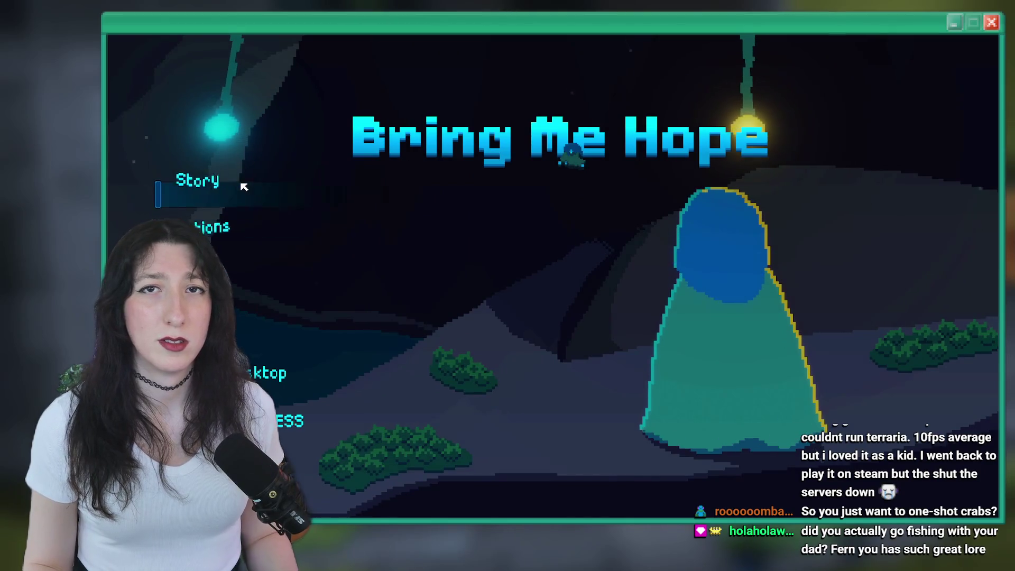
left_click(191, 199)
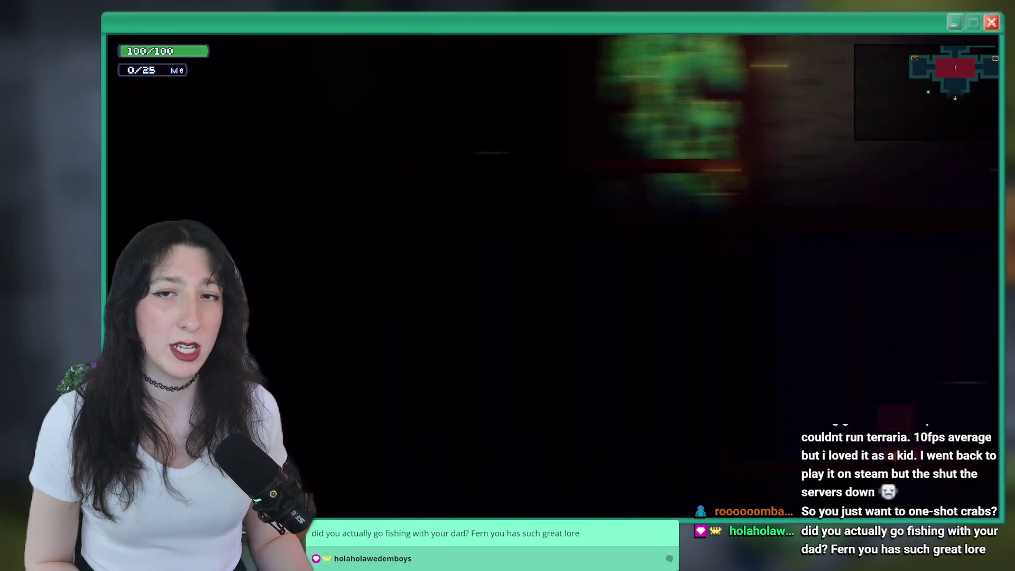
key("Left")
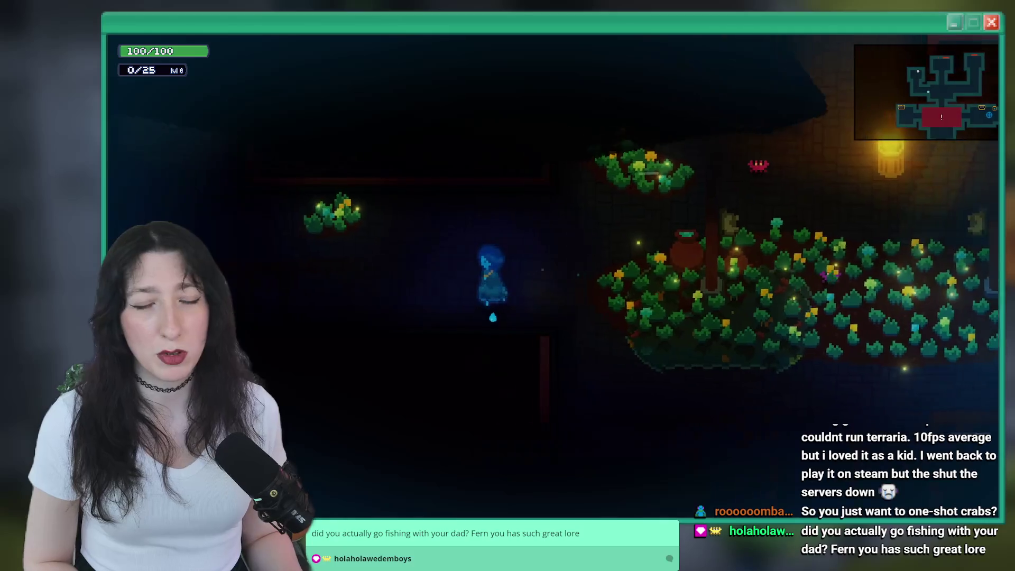
key("Left")
key("Up")
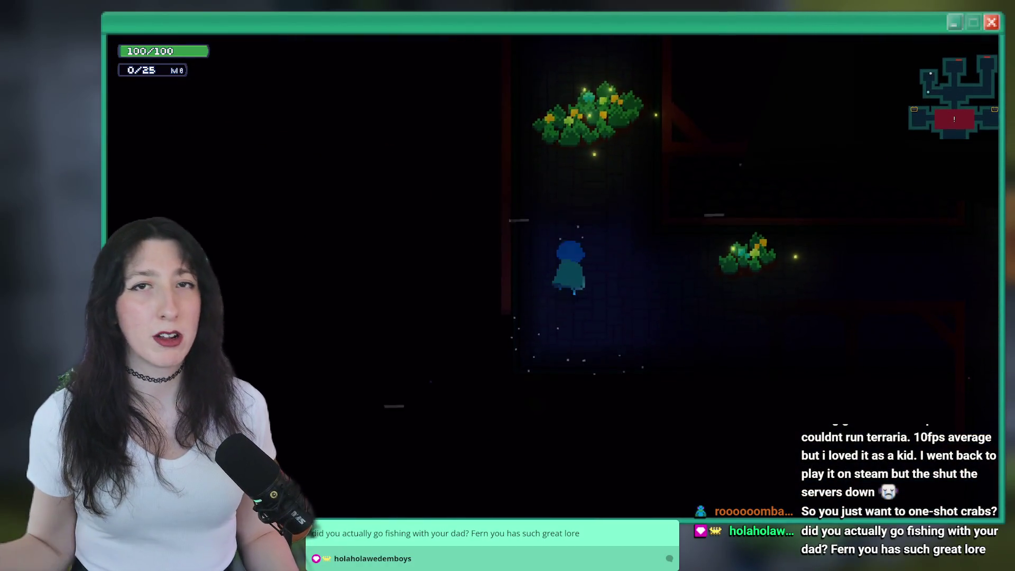
key("Up")
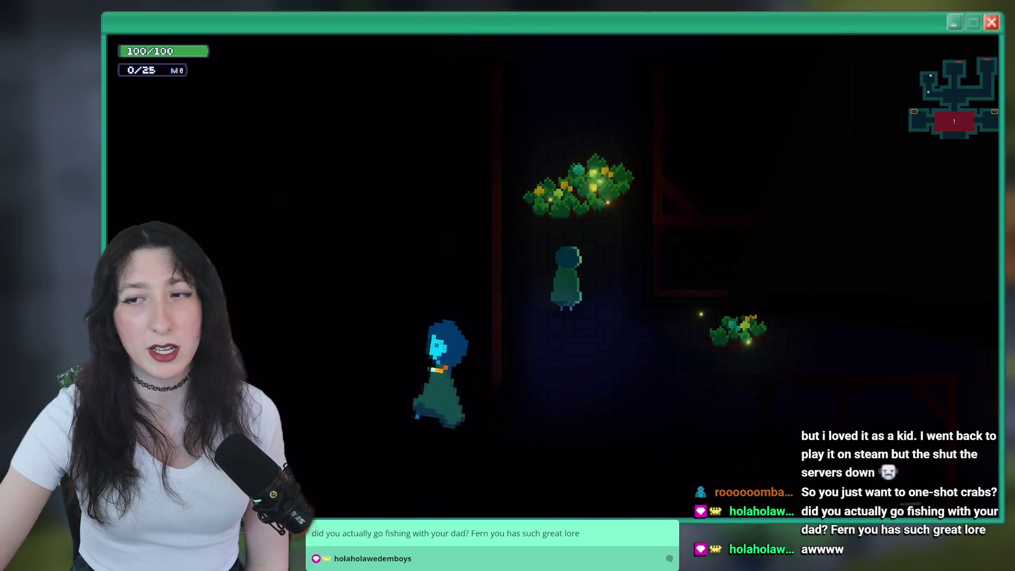
key("a")
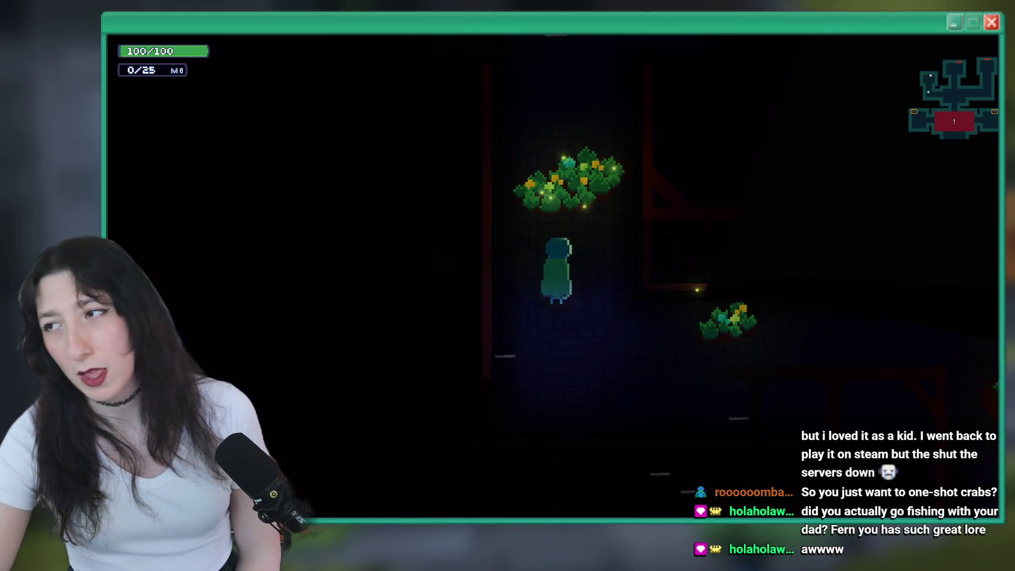
key("w")
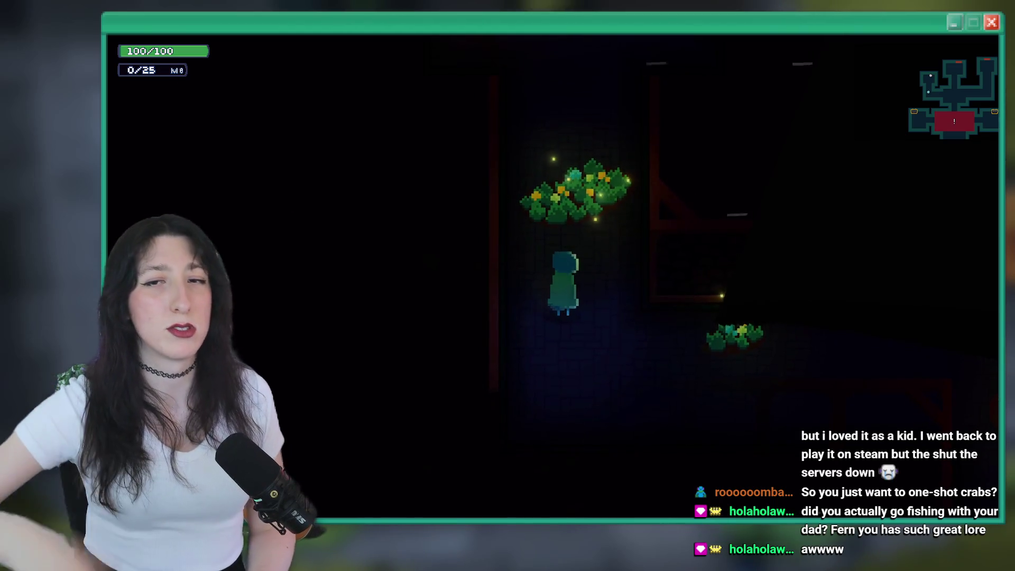
key("s")
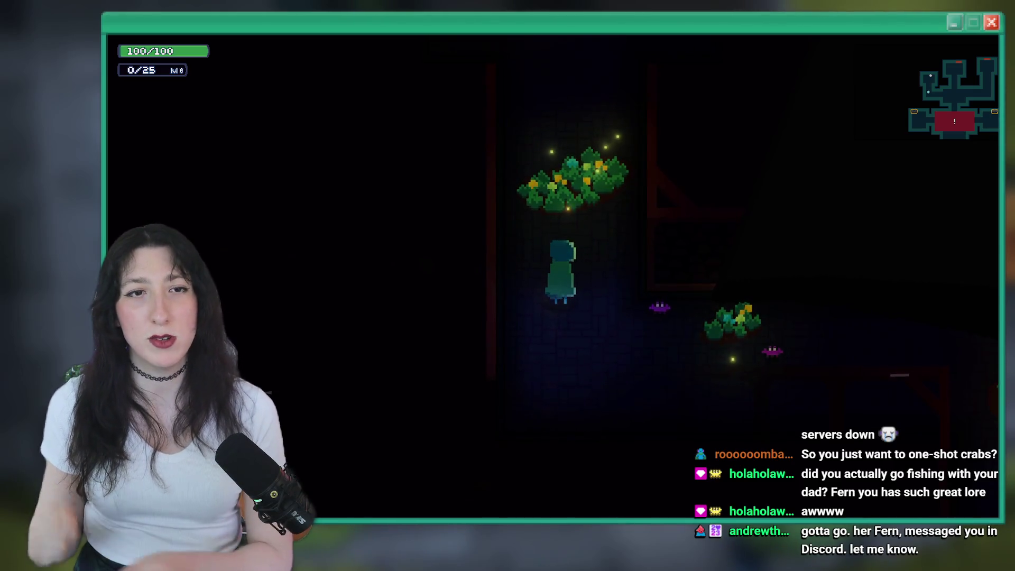
key("w")
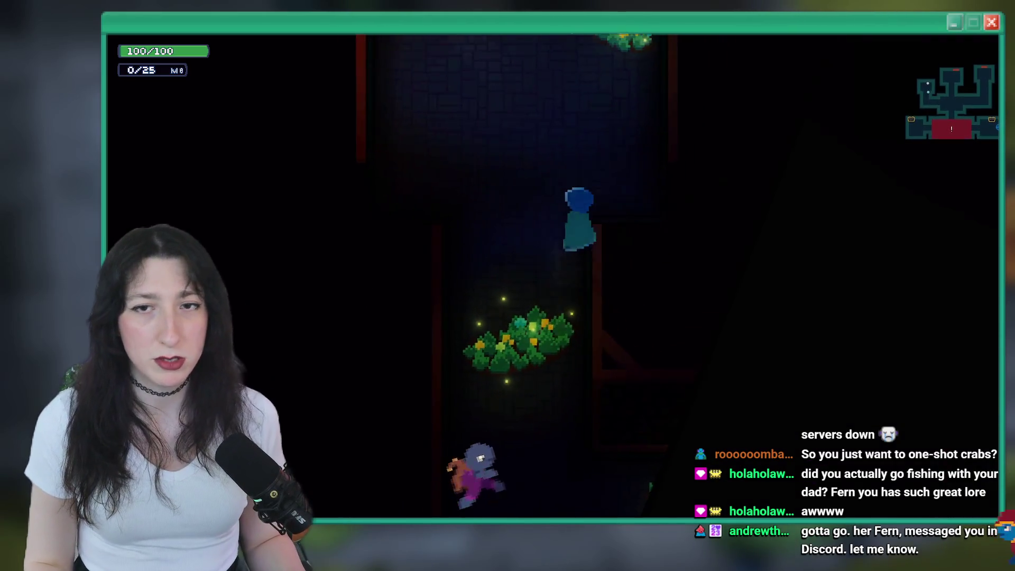
Step: Talk to the crab through its kicking instructions and kick the small crab
key("space")
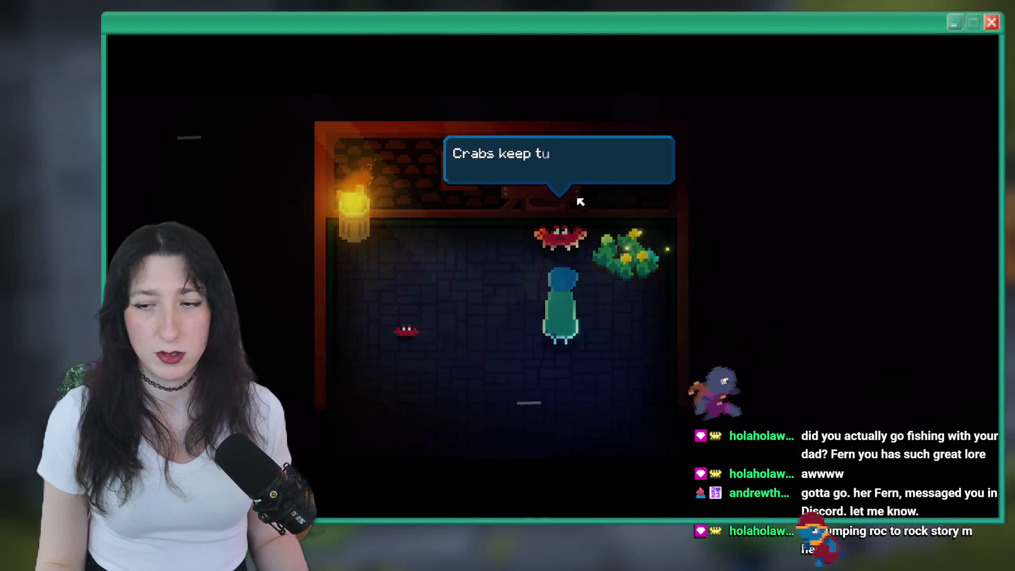
key("space")
key("space")
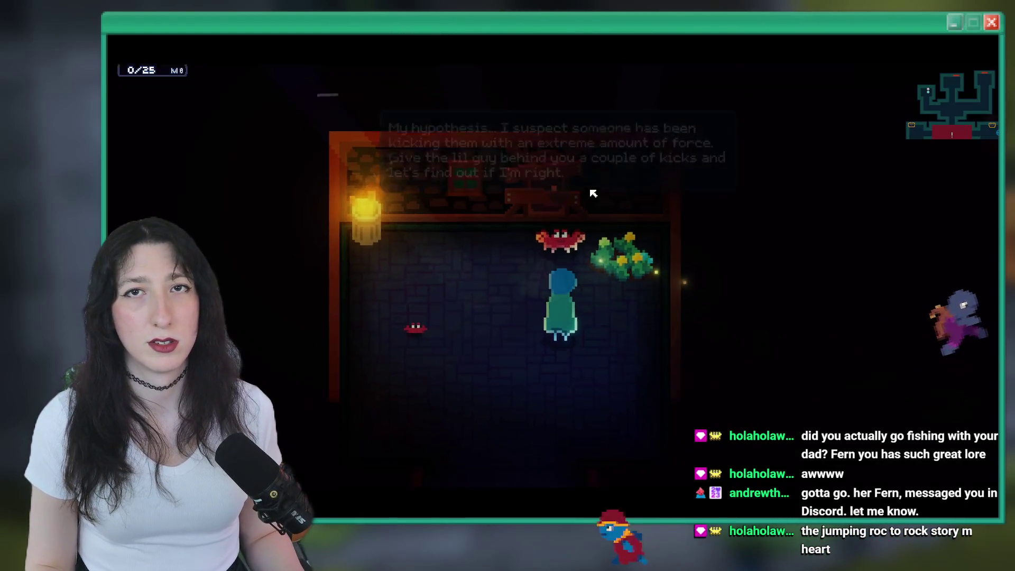
key("w")
key("space")
key("space")
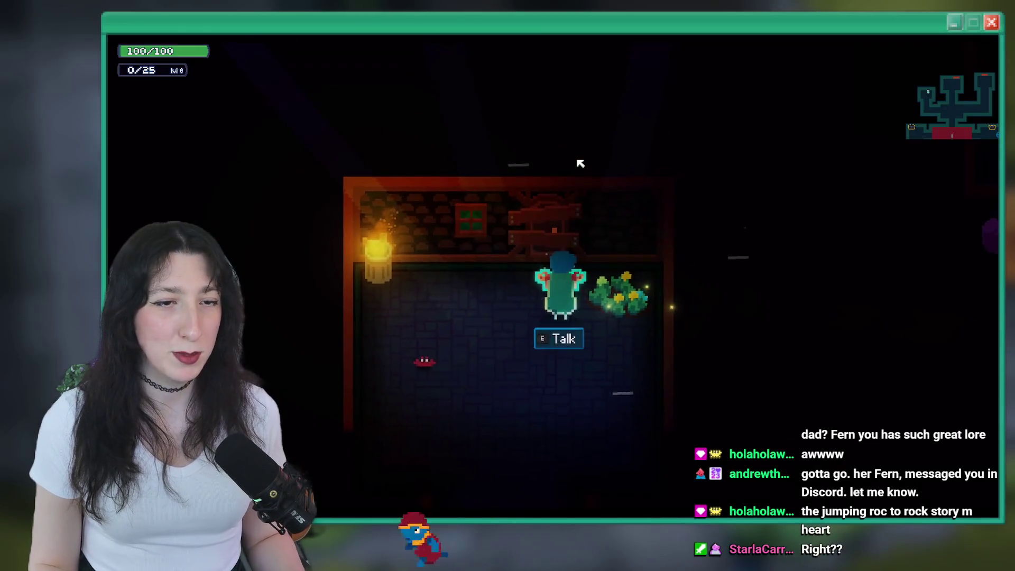
key("space")
key("space")
key("a")
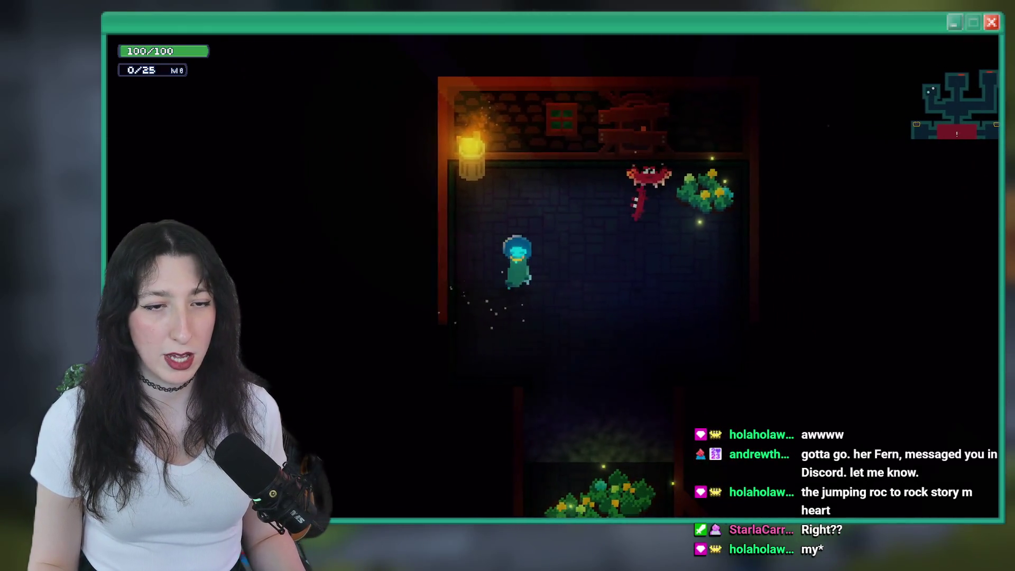
key("w")
Step: Report the kick to the crab and hear its request to juggle the small crab
key("space")
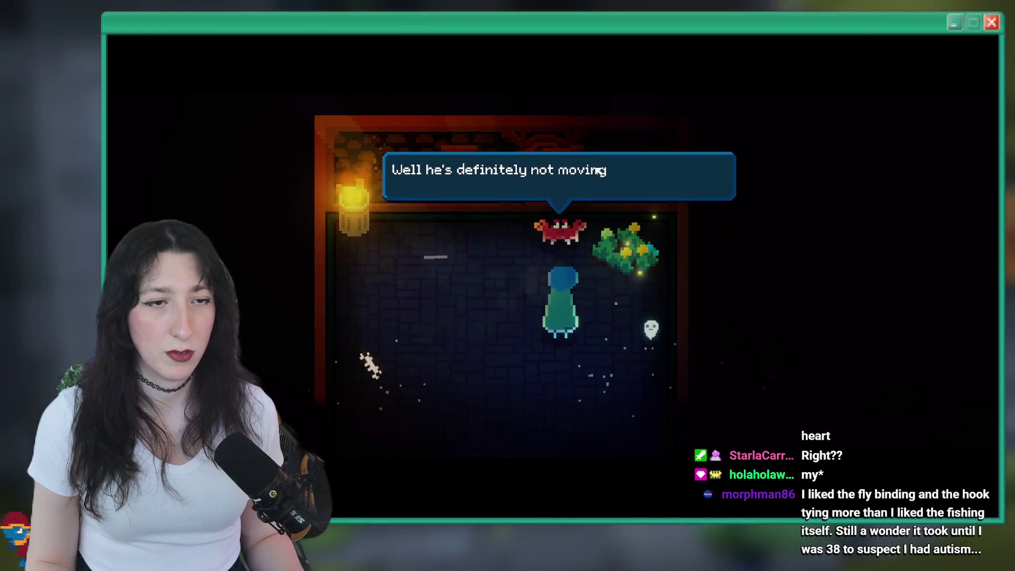
key("space")
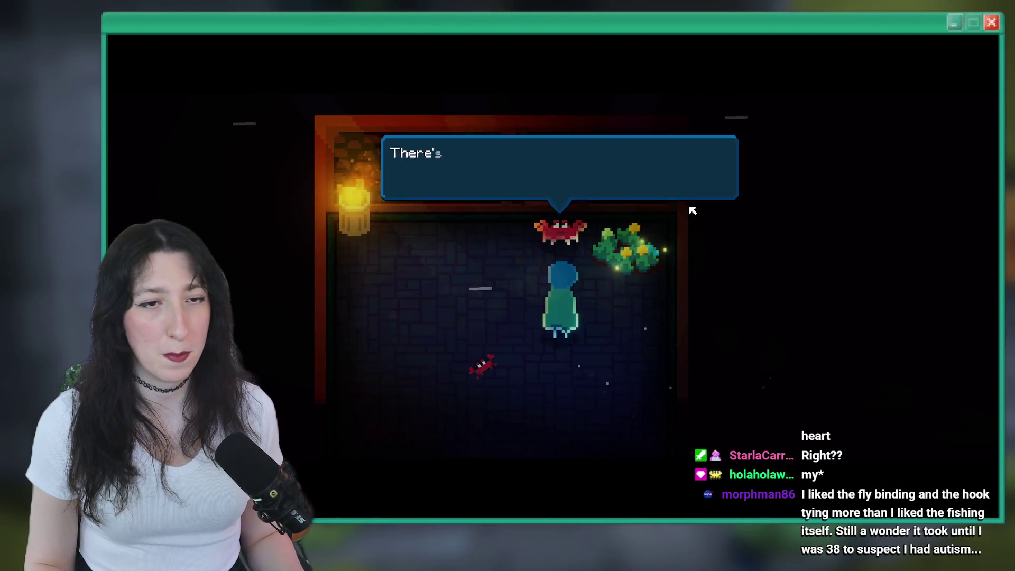
key("space")
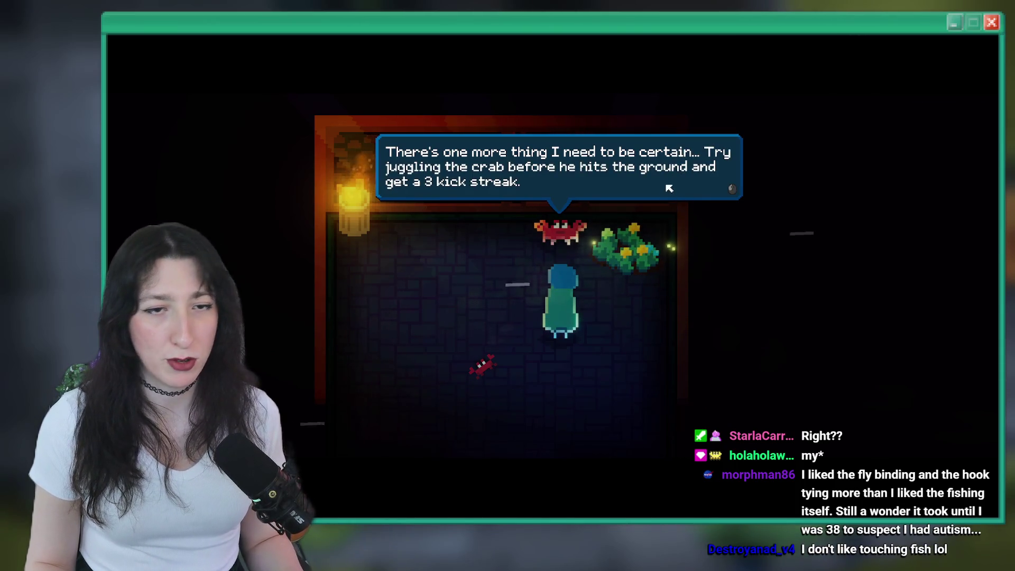
key("space")
key("w")
key("space")
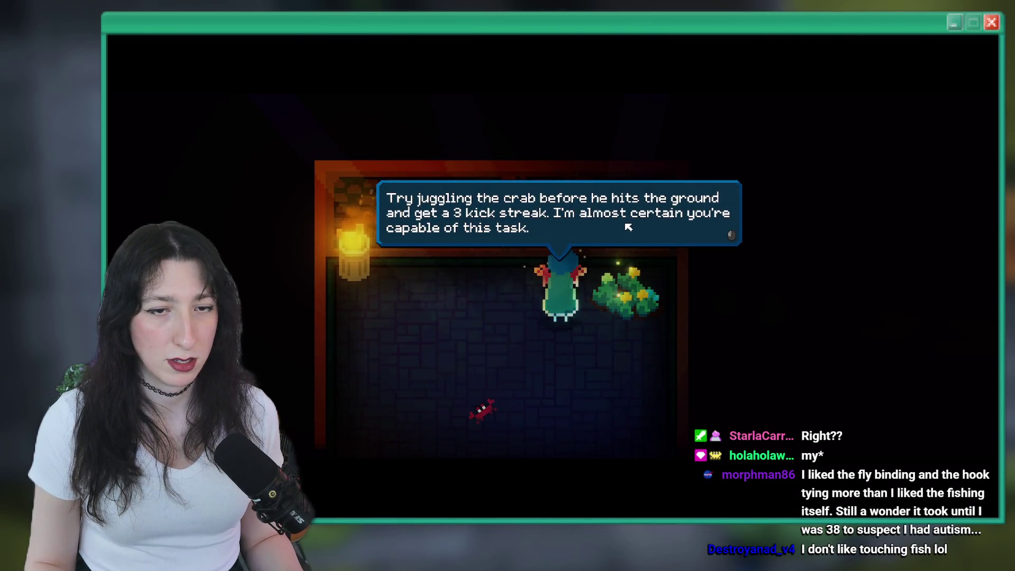
key("space")
Step: Juggle the small crab to a 3-kick streak and hear the foot-cover reward dialogue
key("s")
key("a")
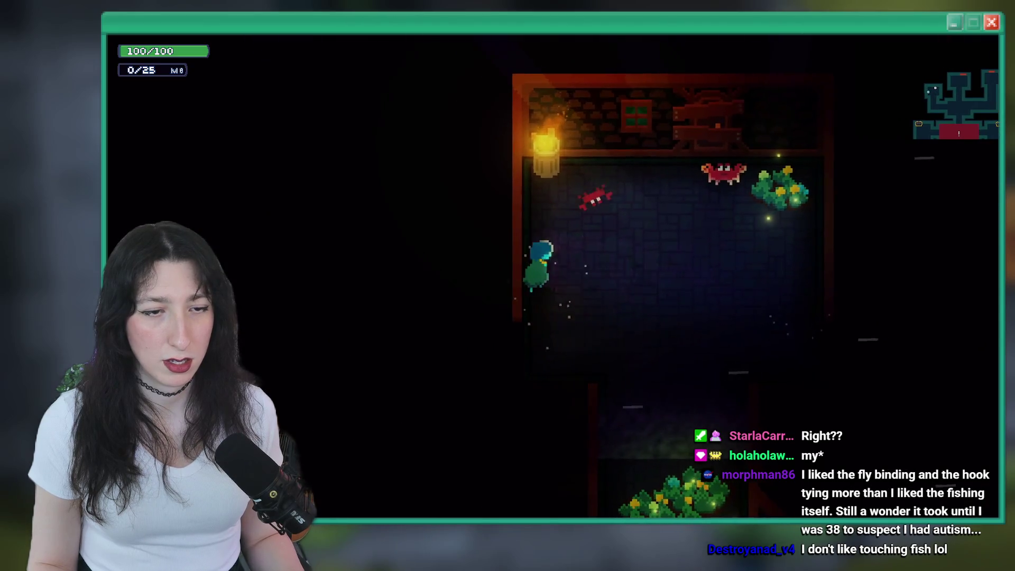
key("d")
key("a")
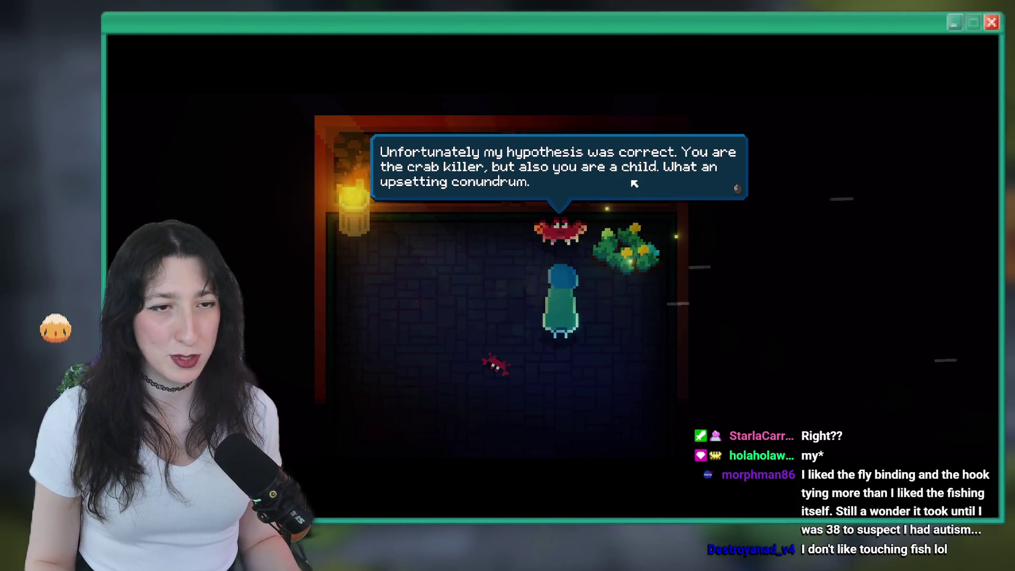
left_click(636, 185)
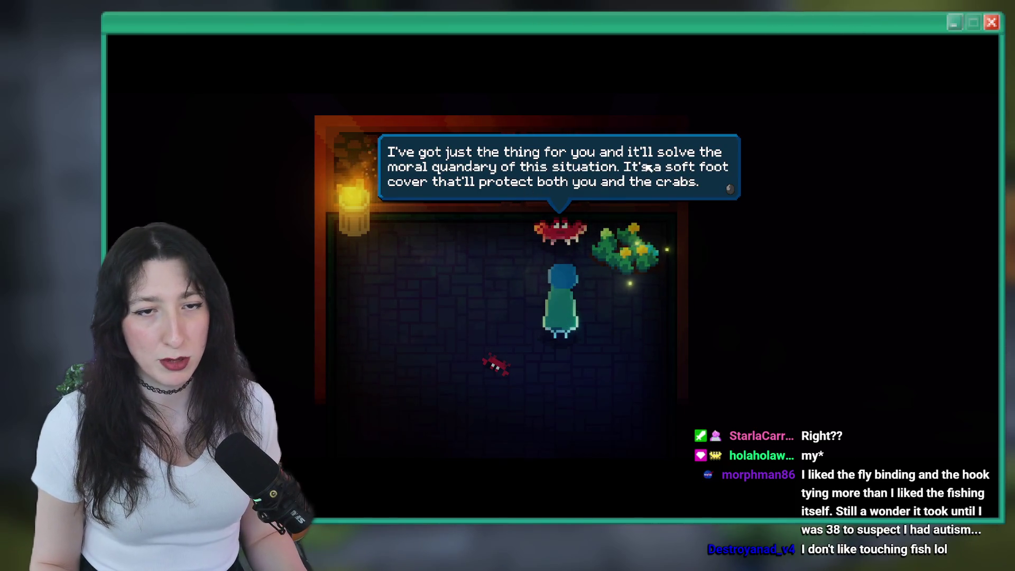
key("e")
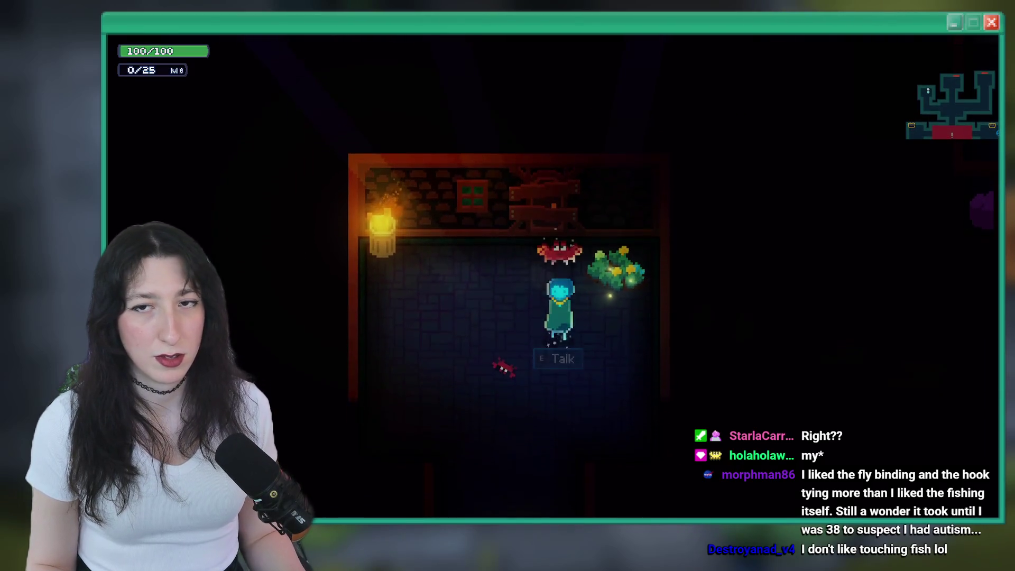
scroll(300, 247, "down", 6)
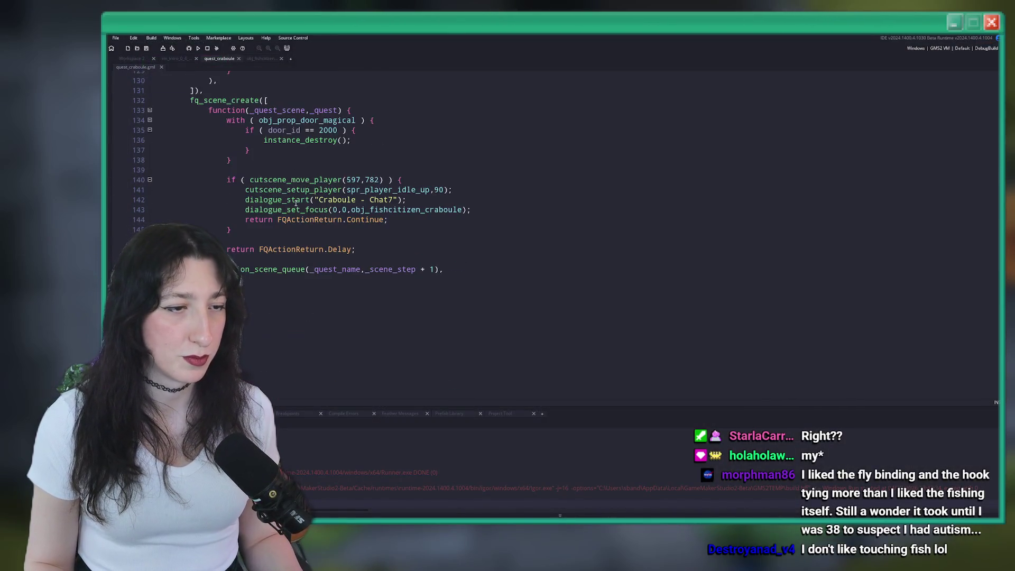
Step: In dialogue_perform, paste 'Craboule - Chat8 - Revisit' into the else branch and cut its lines
key("alt+Tab")
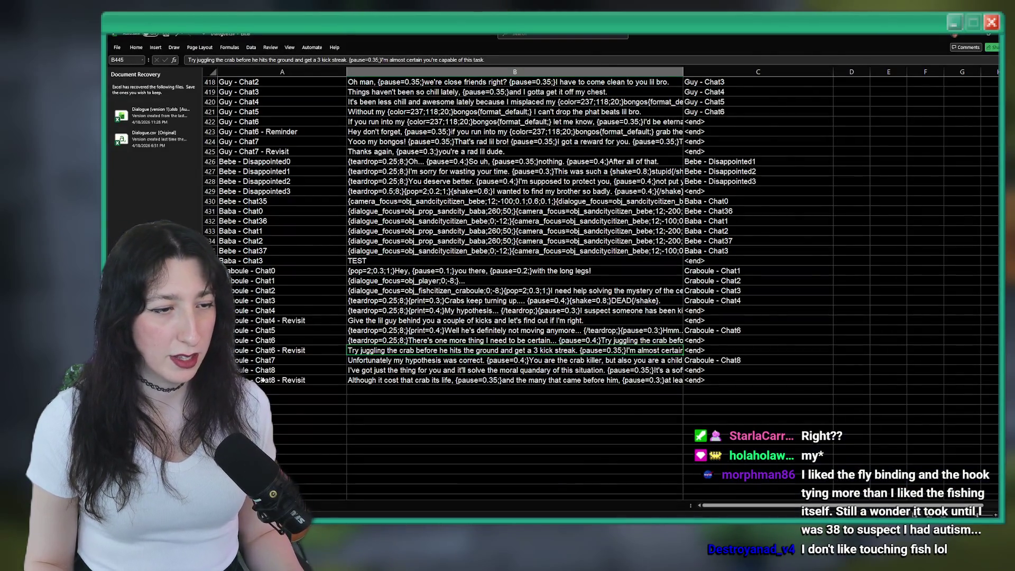
key("alt+Tab")
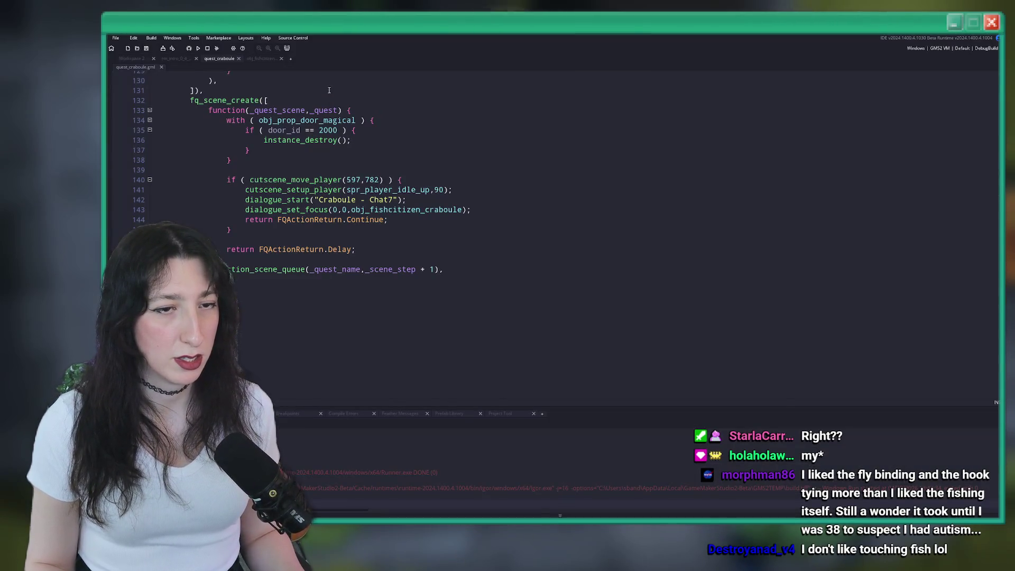
left_click(258, 59)
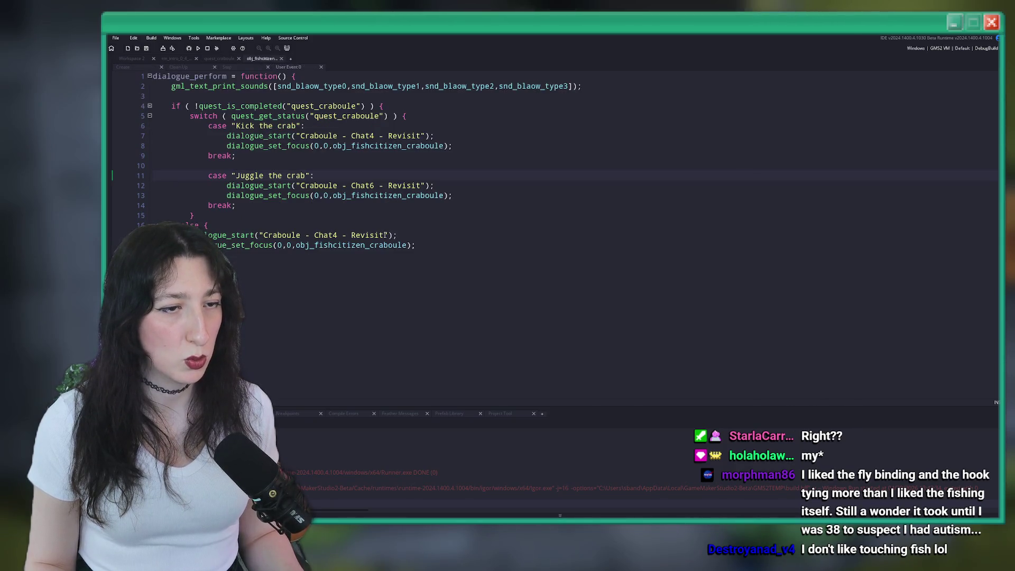
left_click(264, 236)
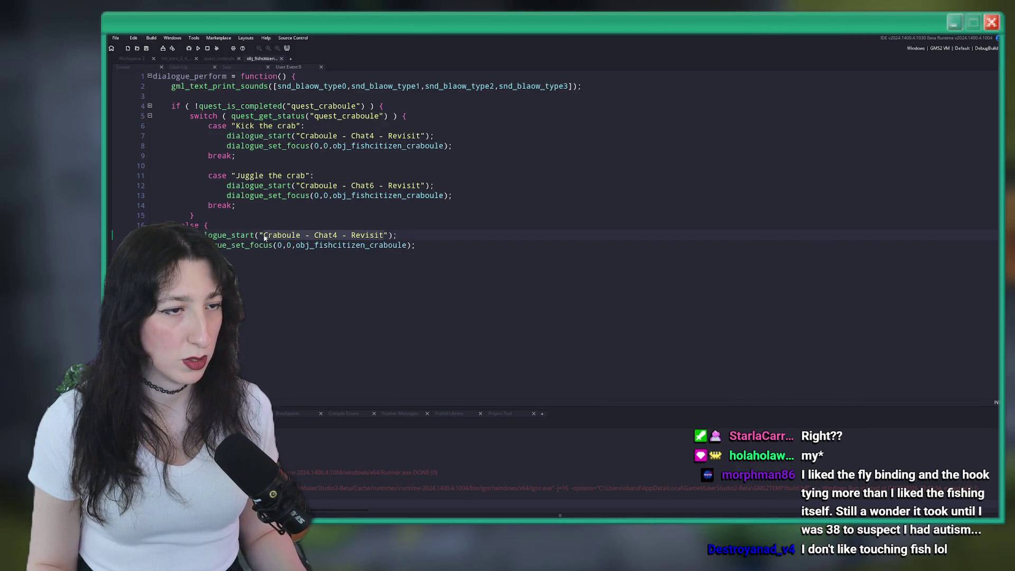
type("Craboule - Chat8 - Revisit")
key("BackSpace")
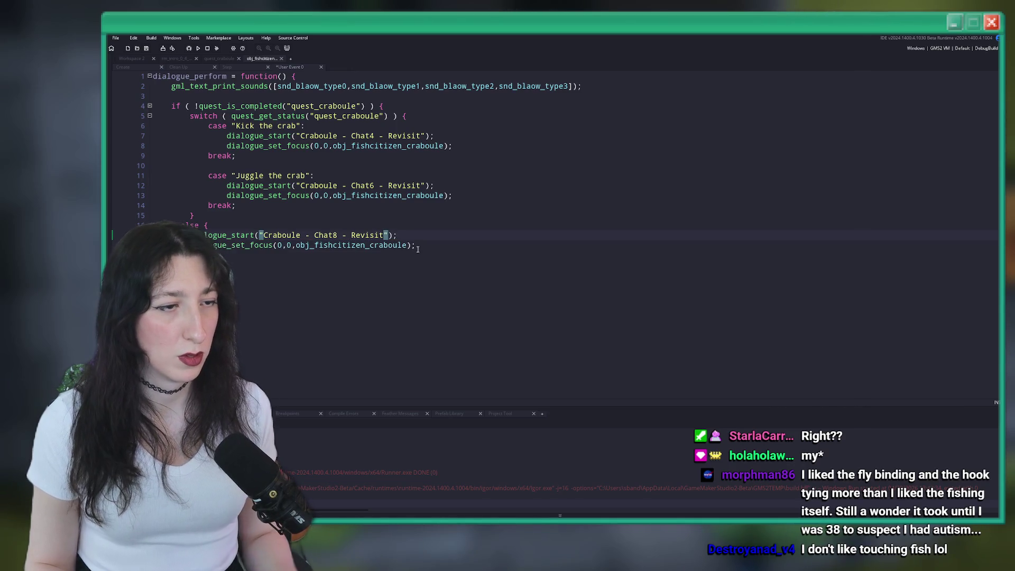
left_click_drag(421, 250, 188, 236)
key("ctrl+c")
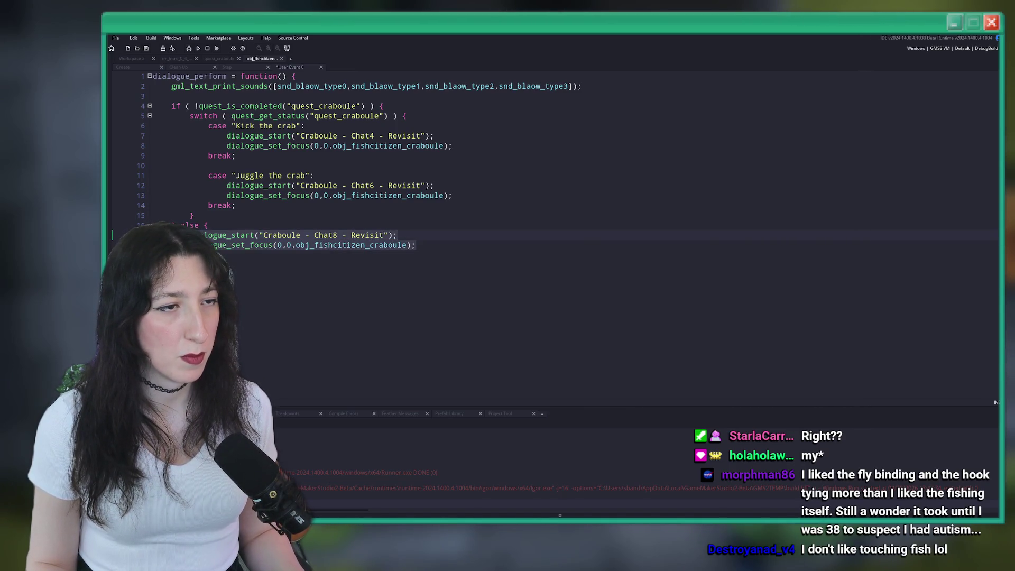
key("BackSpace")
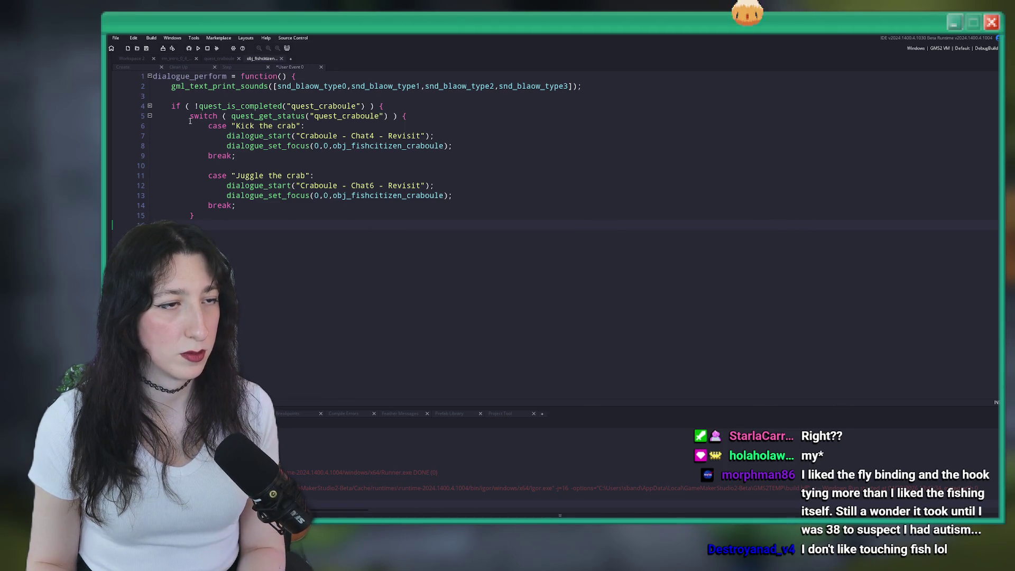
Step: Delete the quest-completed if check and its closing brace, and dedent the switch cases
left_click_drag(190, 116, 171, 106)
key("BackSpace")
left_click(180, 206)
key("Down")
key("BackSpace")
key("BackSpace")
key("BackSpace")
key("Delete")
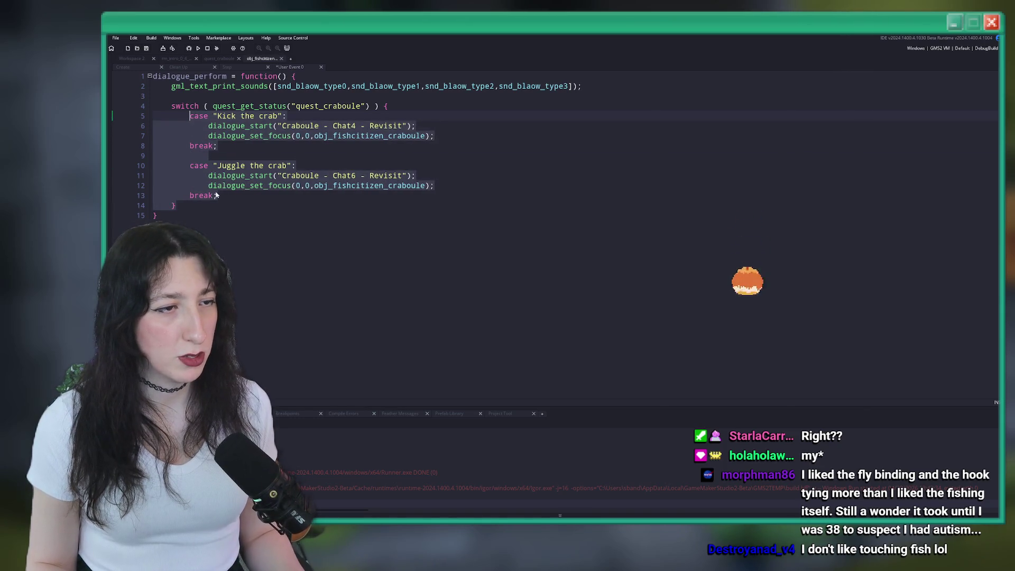
key("shift+Tab")
Step: Add a default: case with the Chat8 - Revisit lines and break;, then save
left_click(233, 197)
key("Return")
key("Return")
type("default:")
key("Return")
key("ctrl+v")
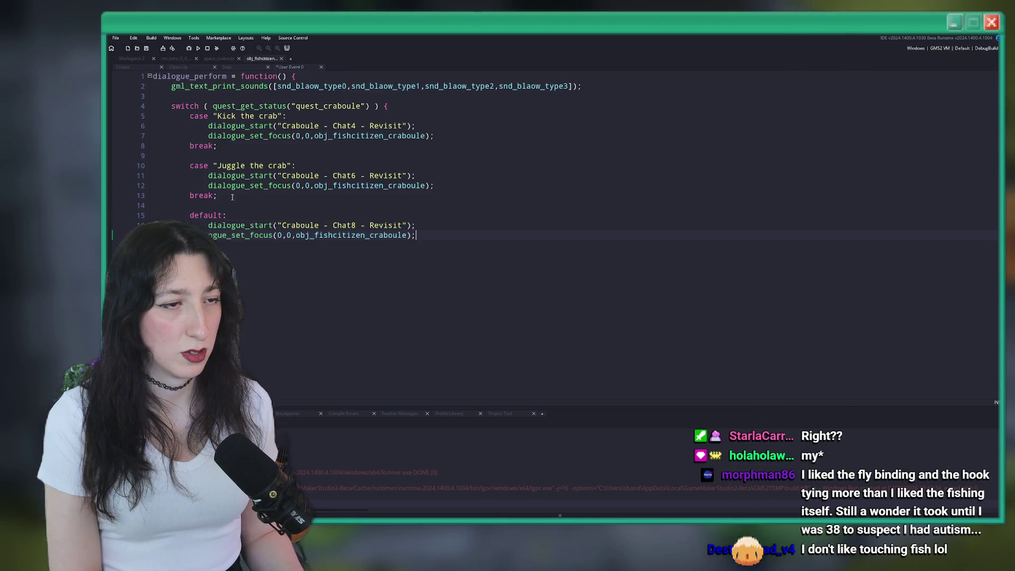
type("break;")
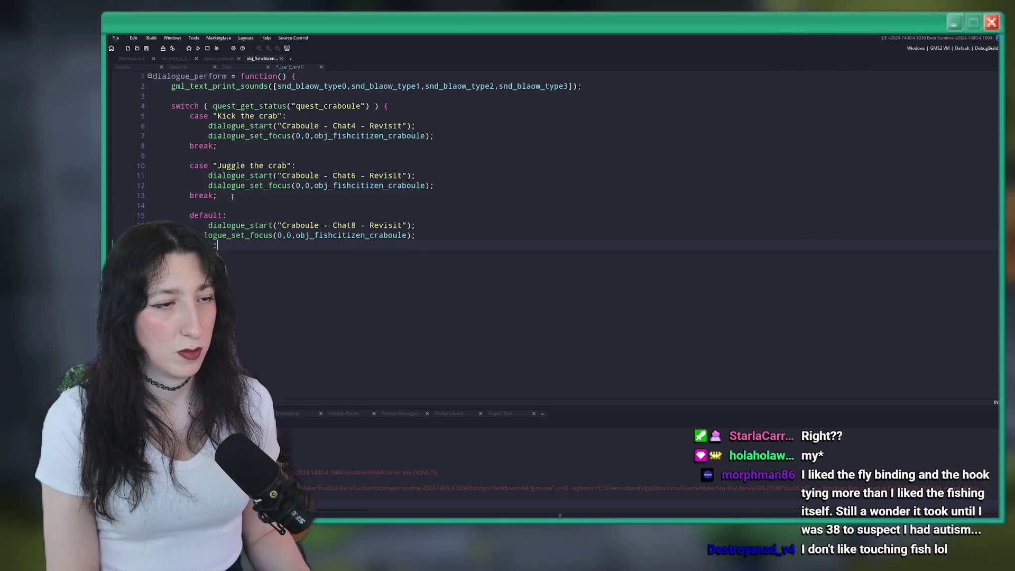
key("Tab")
key("ctrl+s")
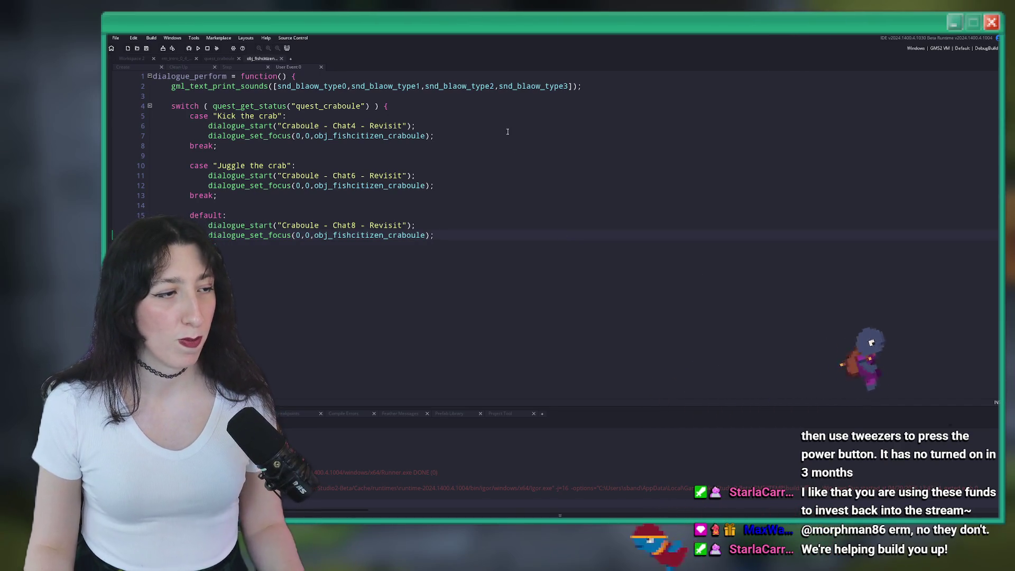
Step: Revisit the Chat6 dialogue line on line 11 and the crab asset list, then switch to Aseprite
left_click(492, 173)
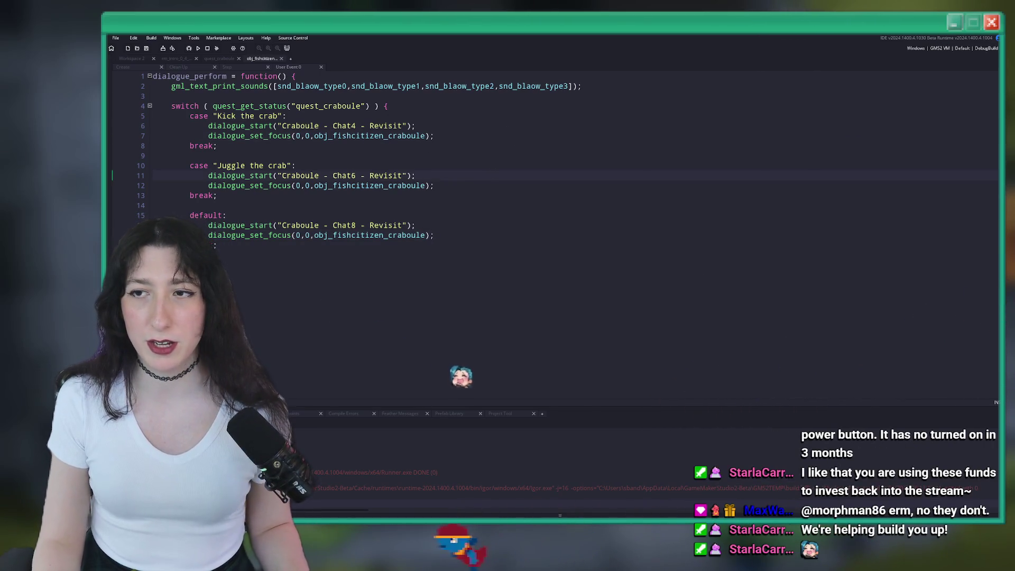
key("F12")
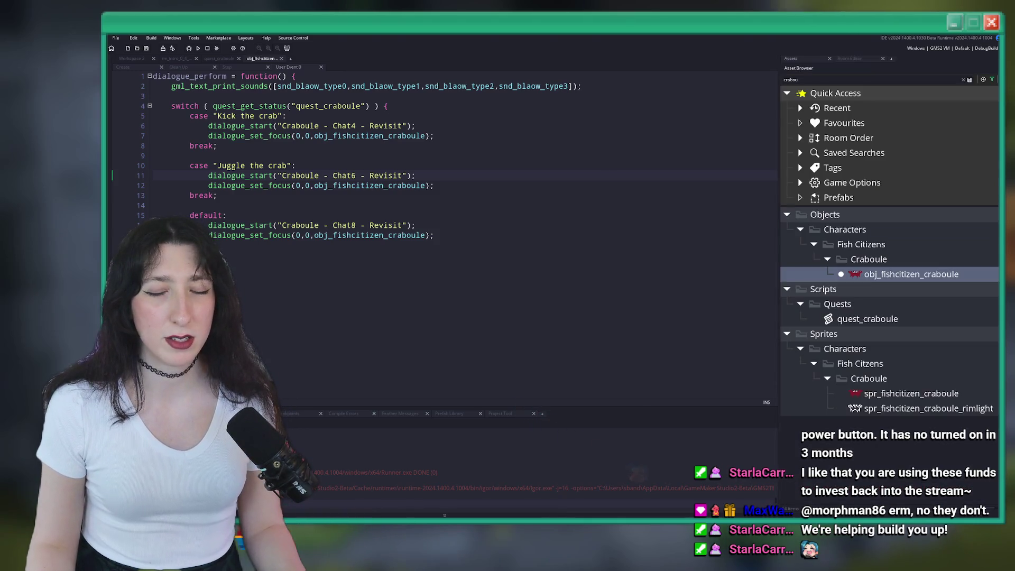
key("alt+Tab")
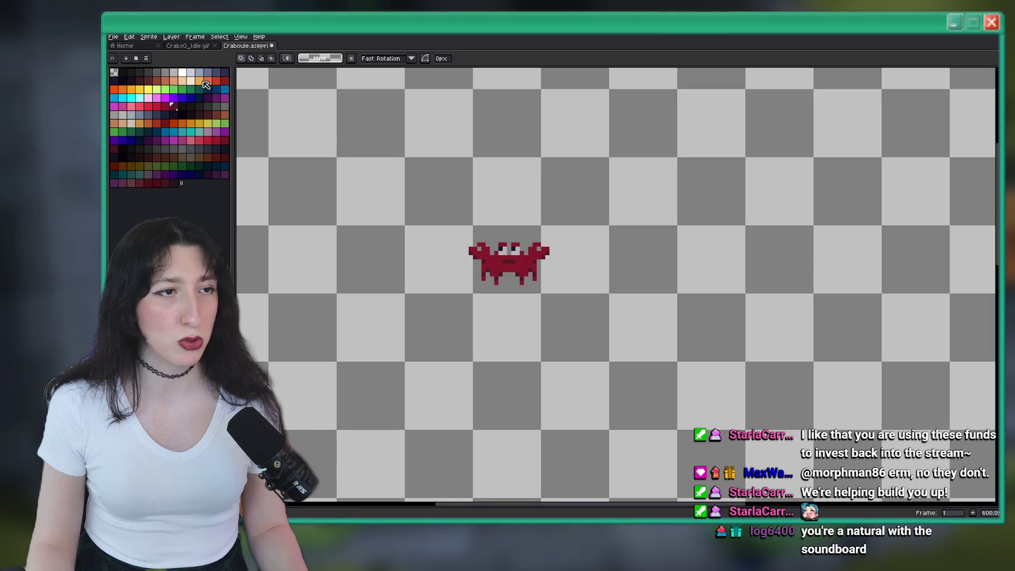
Step: View the Crabs0_Idle.gif sprite, then go to Aseprite's Home page
left_click(187, 45)
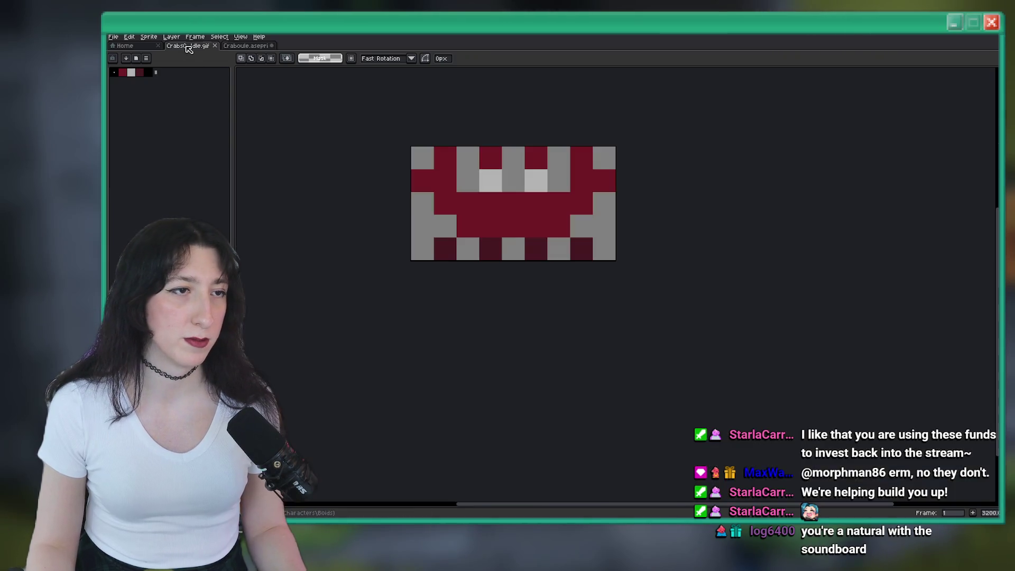
left_click(149, 46)
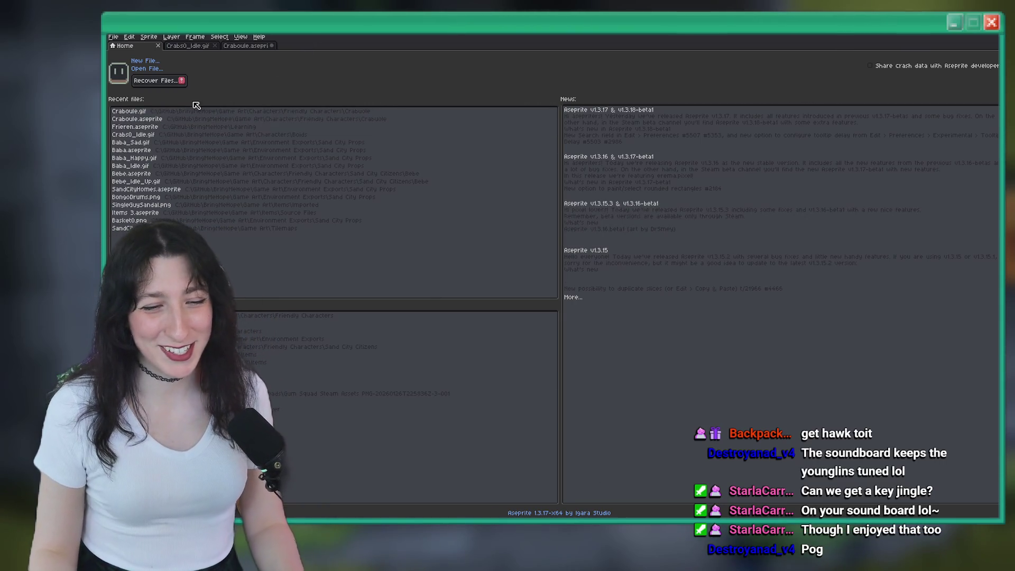
Step: Open Items 3.aseprite from the Game Art\Items\Source Files folder
left_click(142, 69)
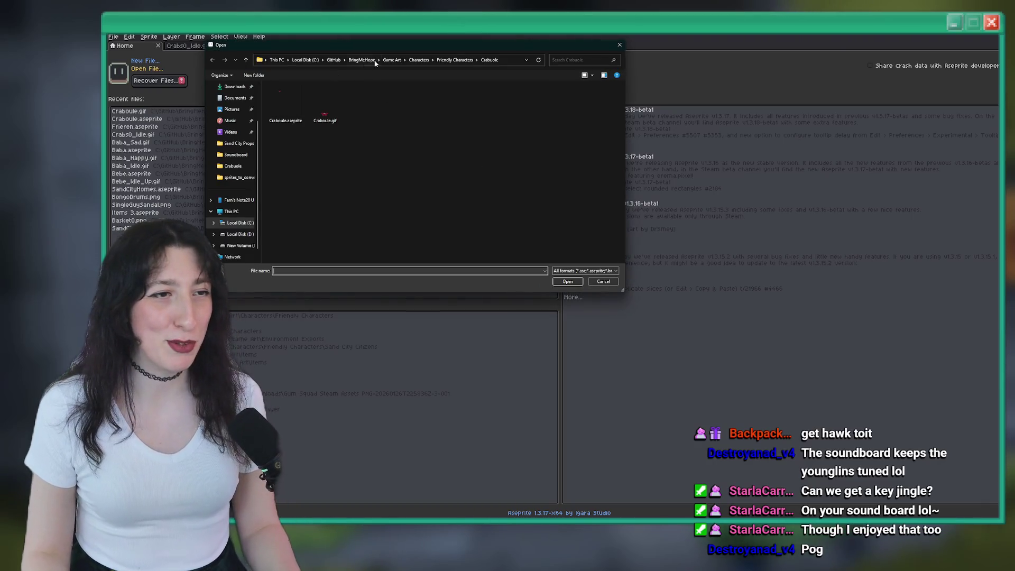
left_click(391, 60)
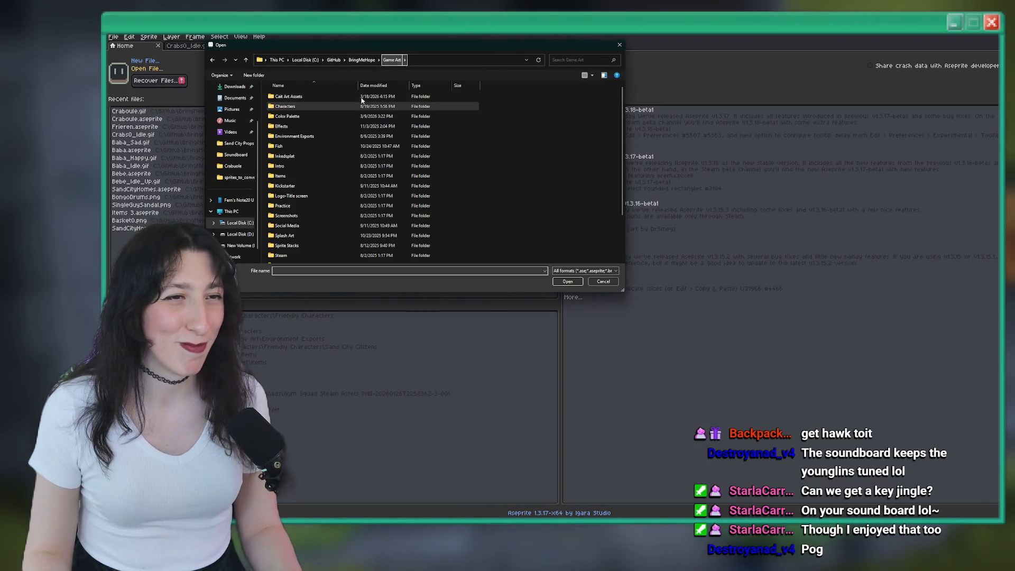
double_click(328, 175)
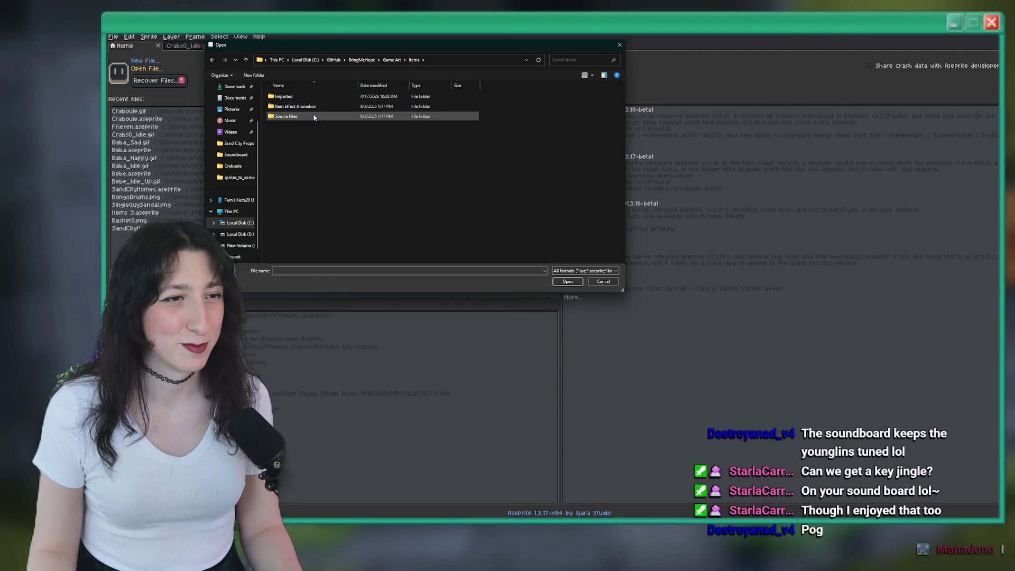
double_click(296, 117)
double_click(321, 106)
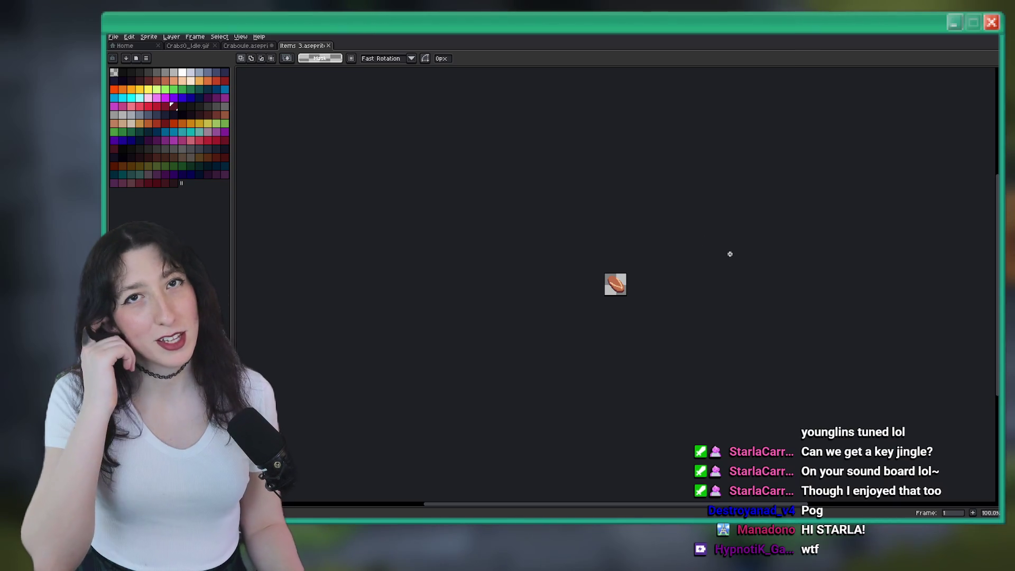
Step: Zoom the item sprite to 400% and add a new layer above Guy Sandal
scroll(648, 251, "up", 3)
key("Tab")
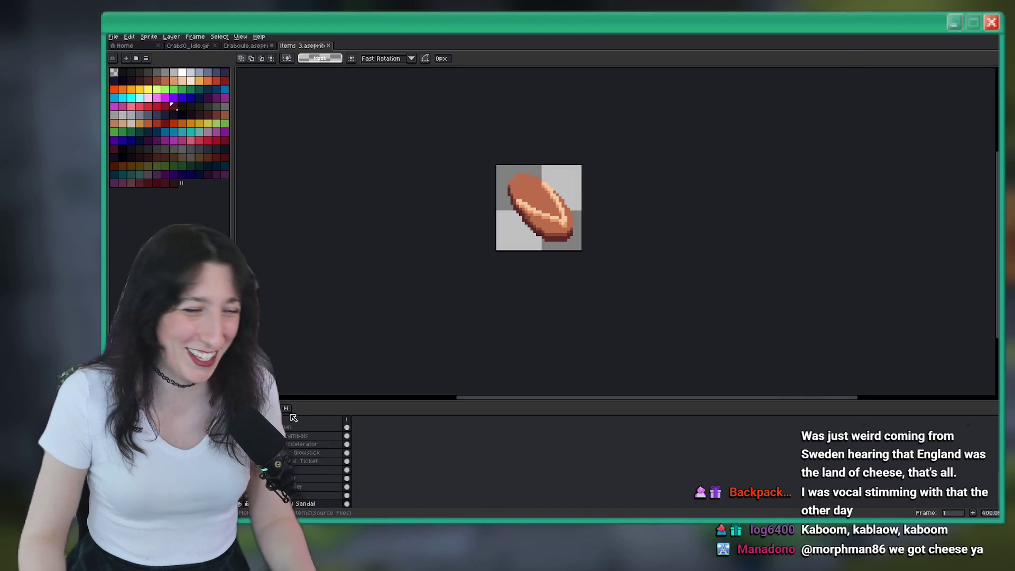
key("shift+n")
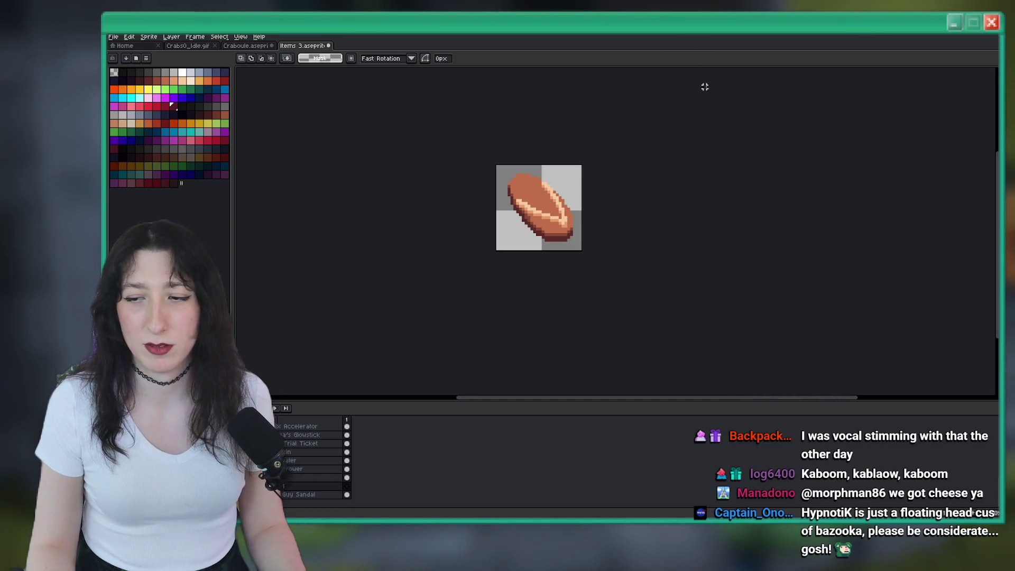
Step: Move the empty Layer 1 below the Sandal layer and open its Layer Properties
left_click(297, 487)
left_click_drag(298, 500, 298, 499)
double_click(317, 494)
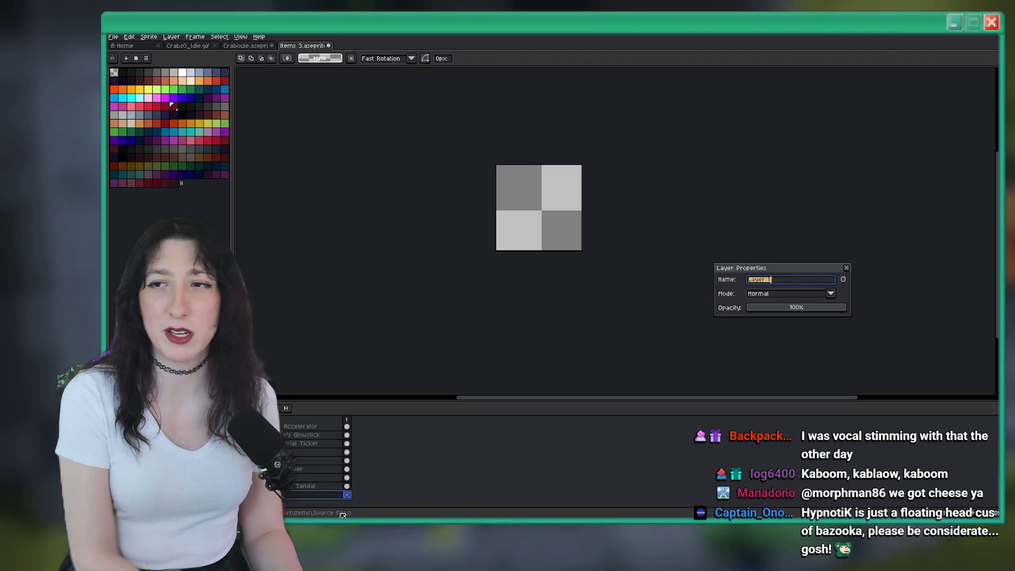